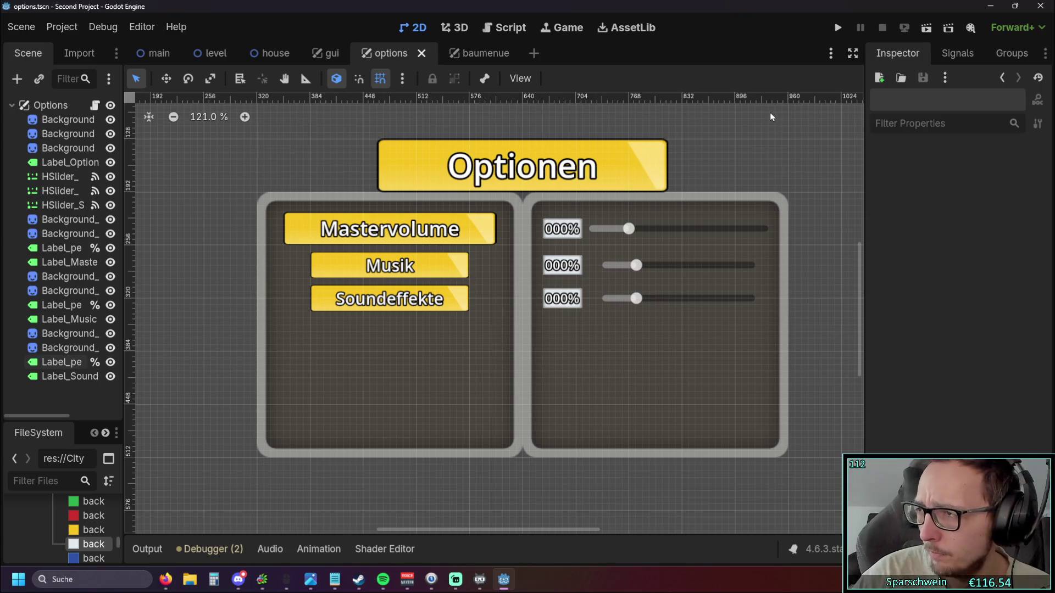
# - Lock BackgroundDark and BackgroundDark2 so neither panel can be selected
pyautogui.hotkey('alt', 'Tab')
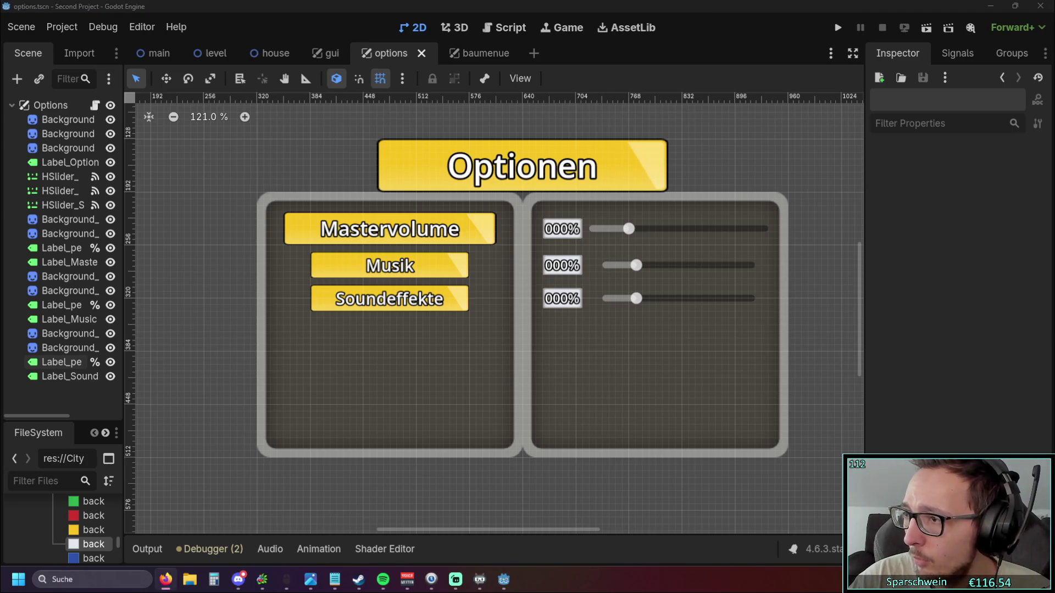
pyautogui.click(496, 327)
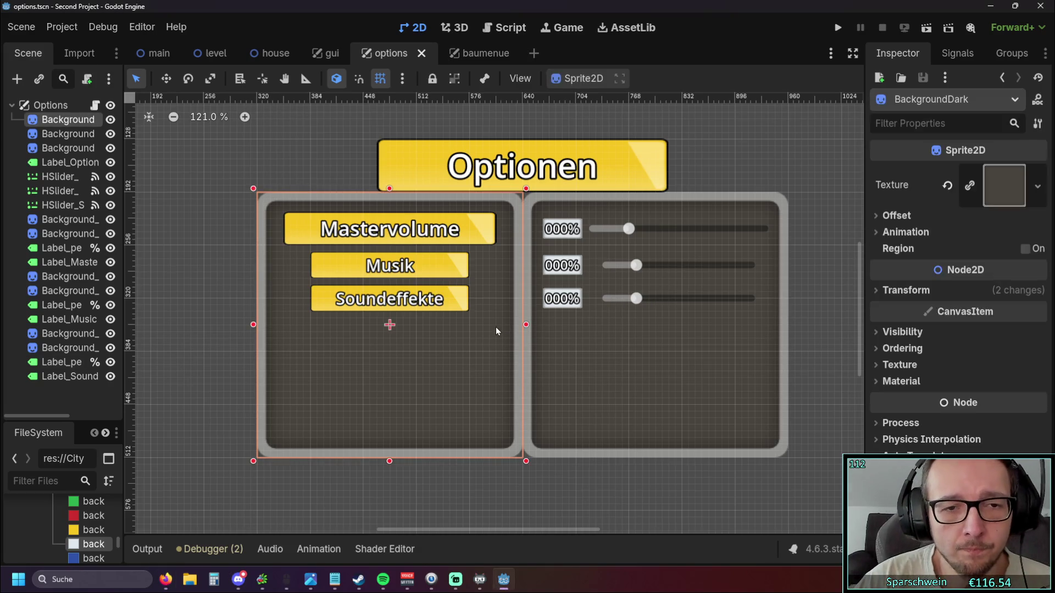
pyautogui.click(196, 262)
pyautogui.click(351, 335)
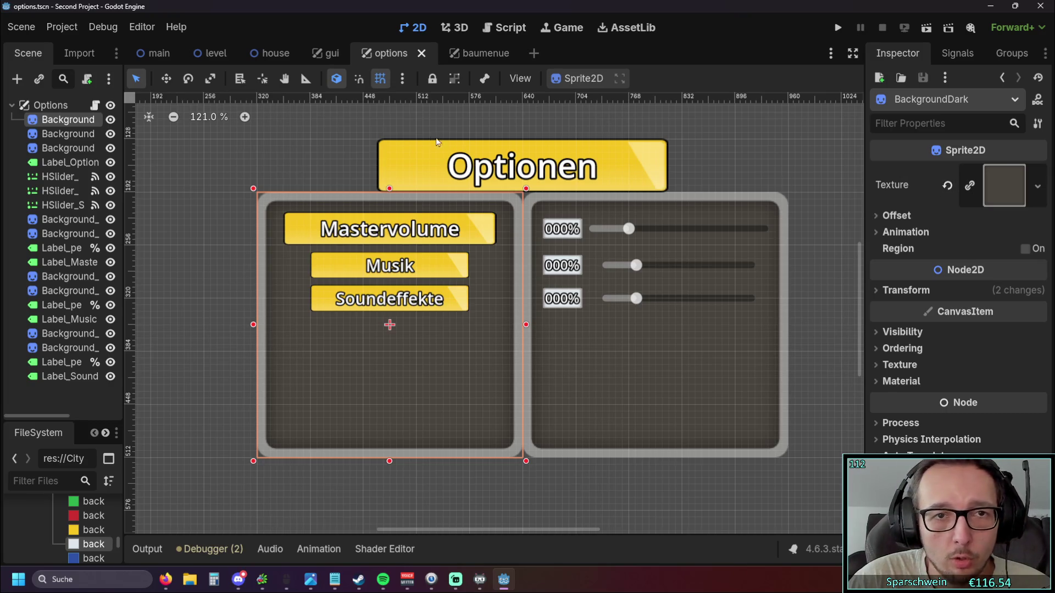
pyautogui.click(432, 79)
pyautogui.click(601, 403)
pyautogui.click(432, 79)
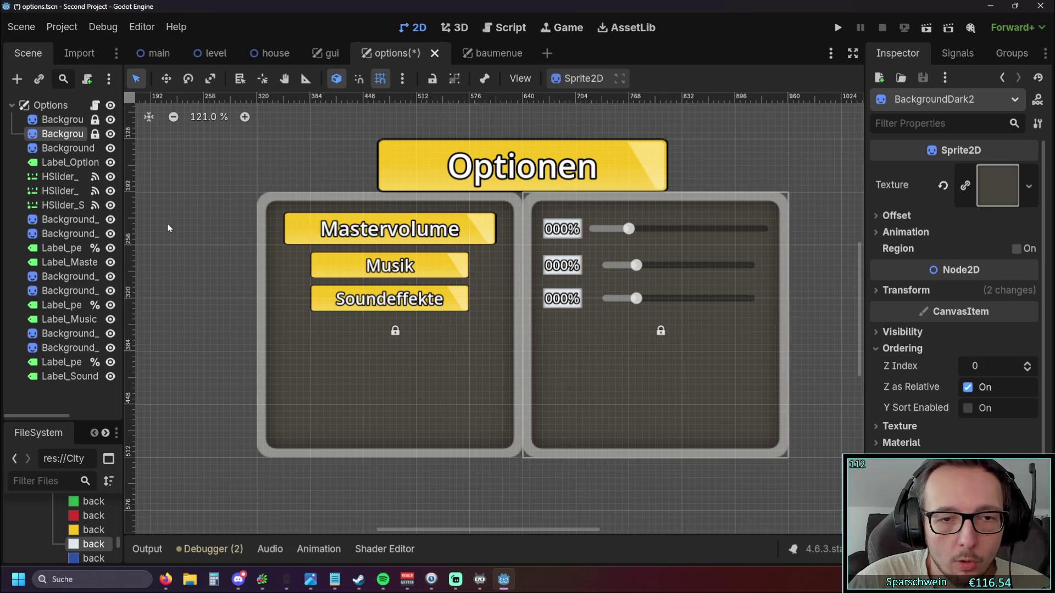
# - Widen the Scene dock to read node names, then bring up the 'hauptgebäude bauen.txt' notes
pyautogui.click(185, 211)
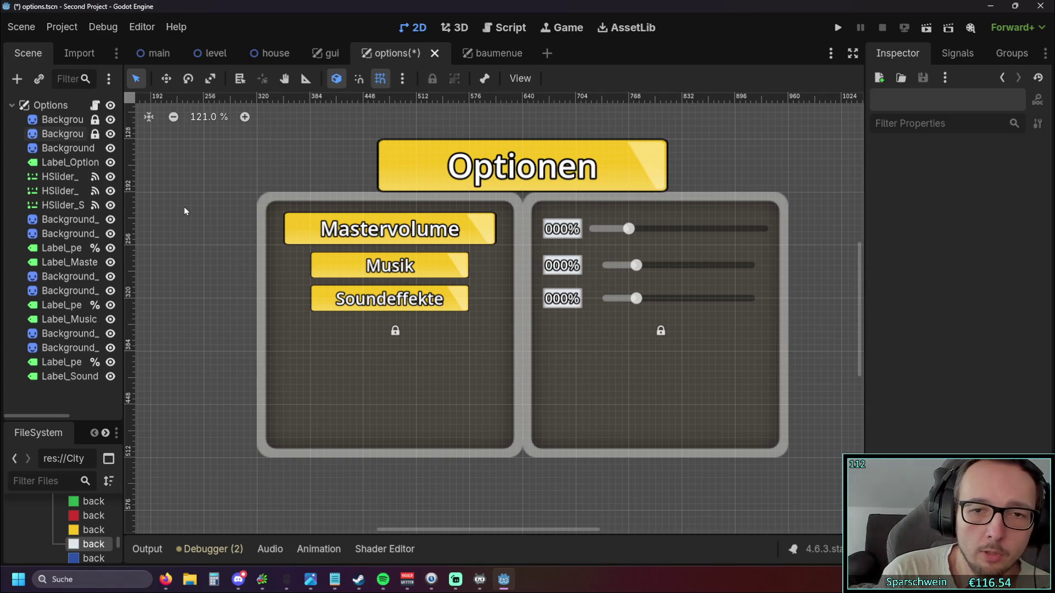
pyautogui.click(336, 297)
pyautogui.click(207, 272)
pyautogui.scroll(1, 214, 287)
pyautogui.moveTo(214, 287)
pyautogui.mouseDown()
pyautogui.moveTo(188, 254)
pyautogui.moveTo(236, 263)
pyautogui.moveTo(141, 265)
pyautogui.mouseUp()
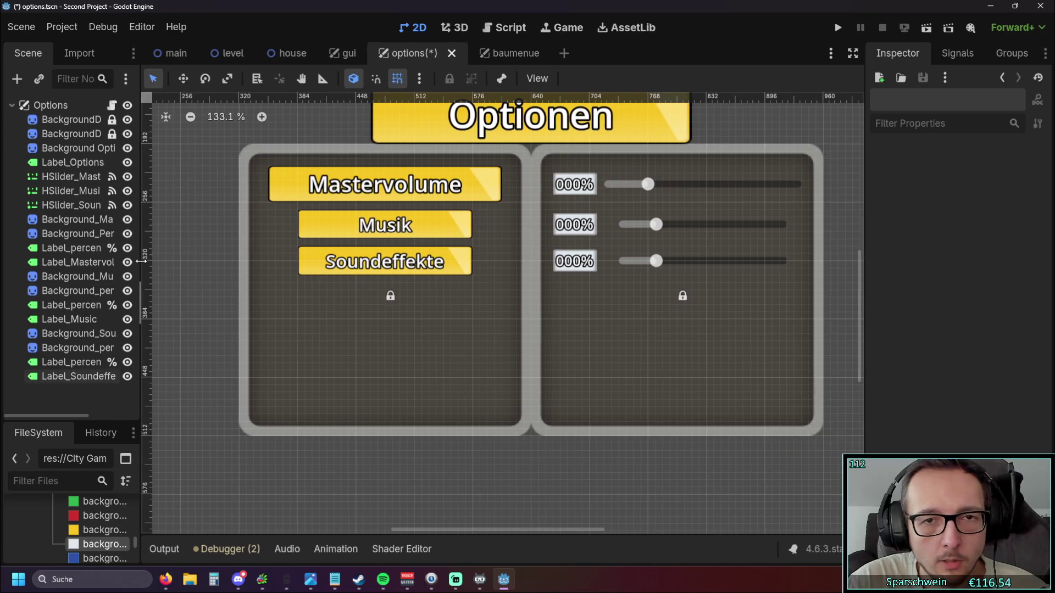
pyautogui.scroll(-1, 204, 260)
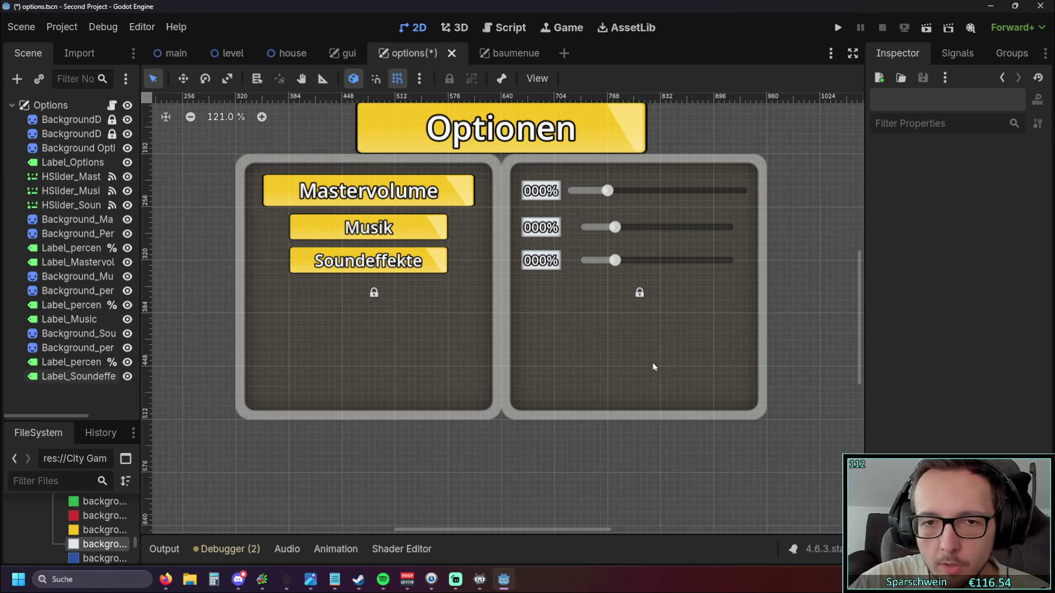
pyautogui.hotkey('alt', 'Tab')
pyautogui.scroll(-15, 384, 286)
pyautogui.scroll(15, 376, 295)
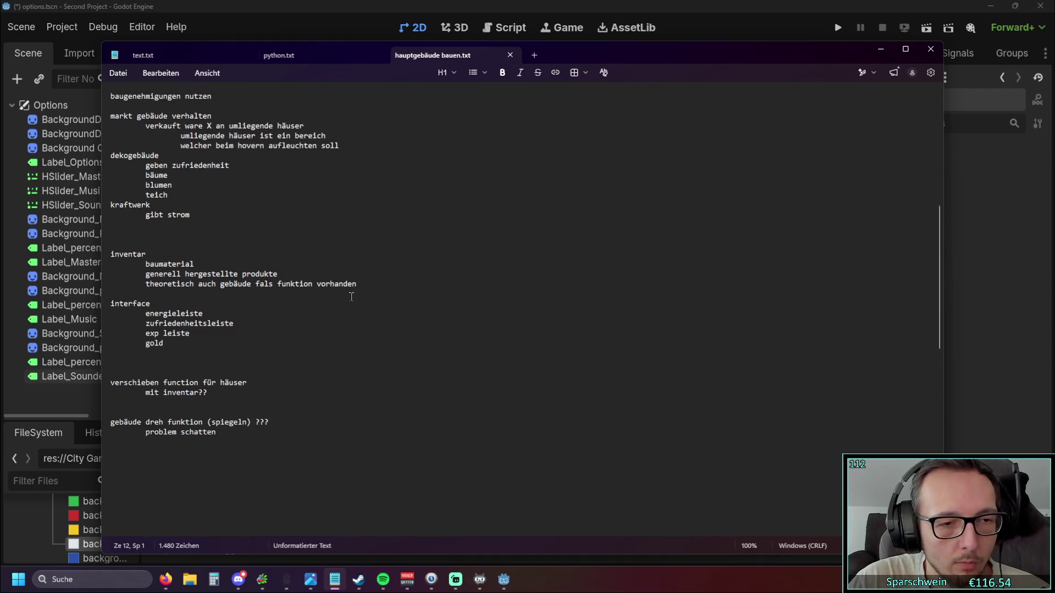
# - Add the note 'notification sound für fertige häuser/productionen?' under the interface list
pyautogui.click(110, 363)
pyautogui.press('Return')
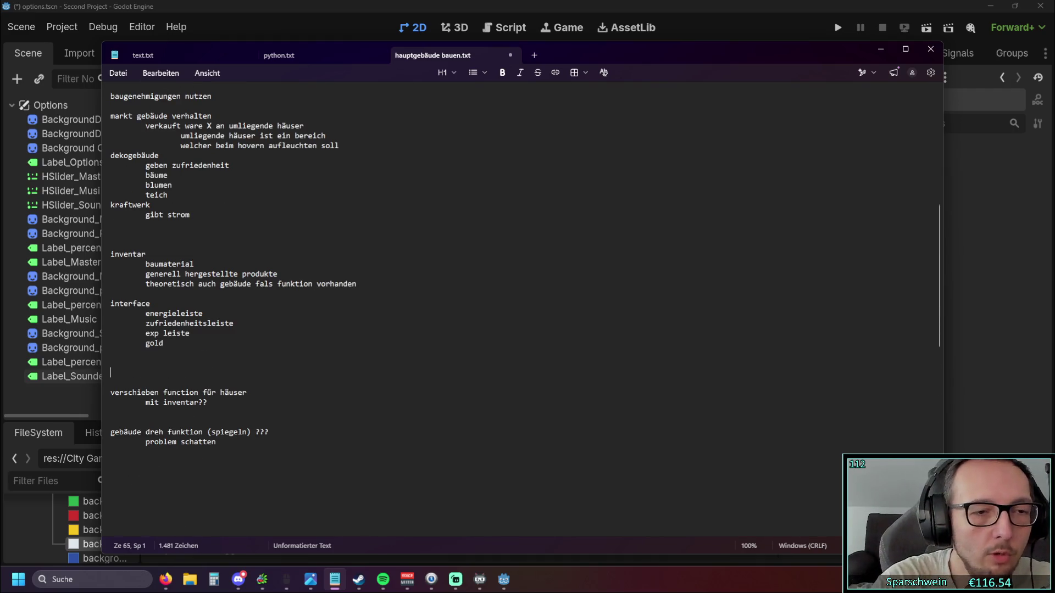
pyautogui.write('notificati')
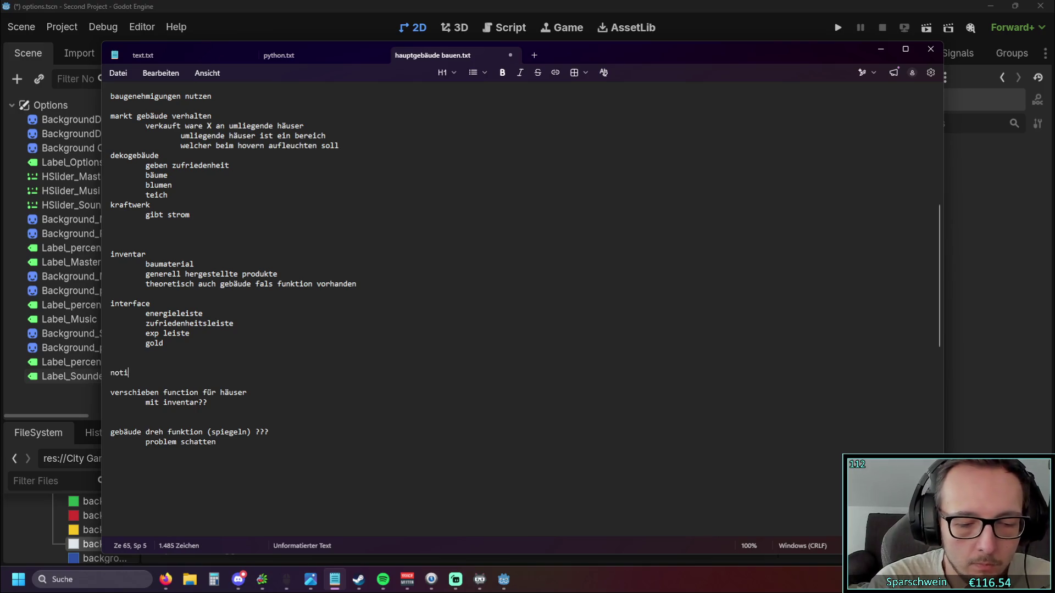
pyautogui.write('on soun')
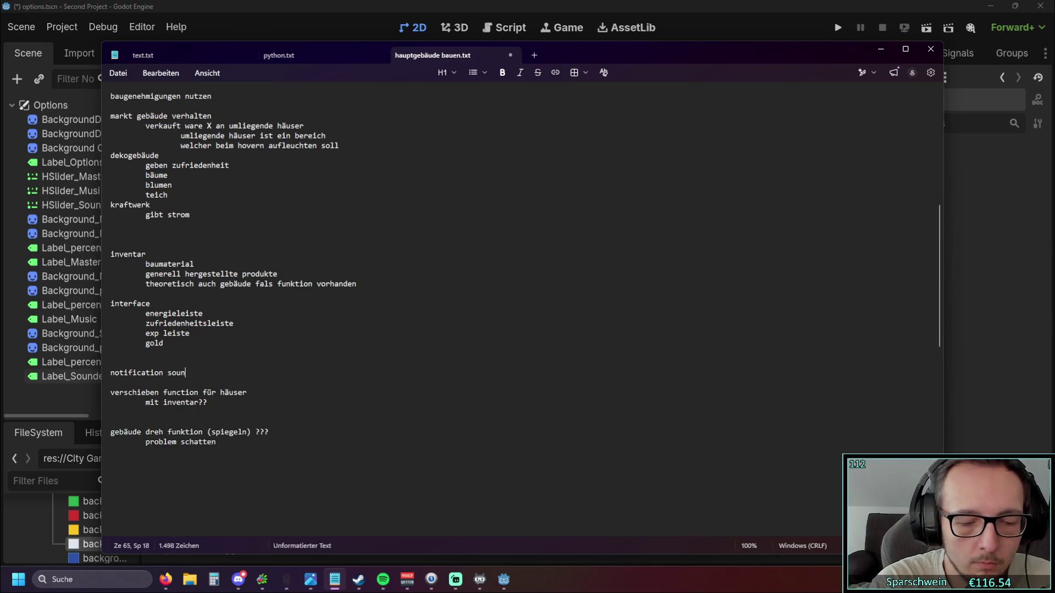
pyautogui.write('d für häuser?')
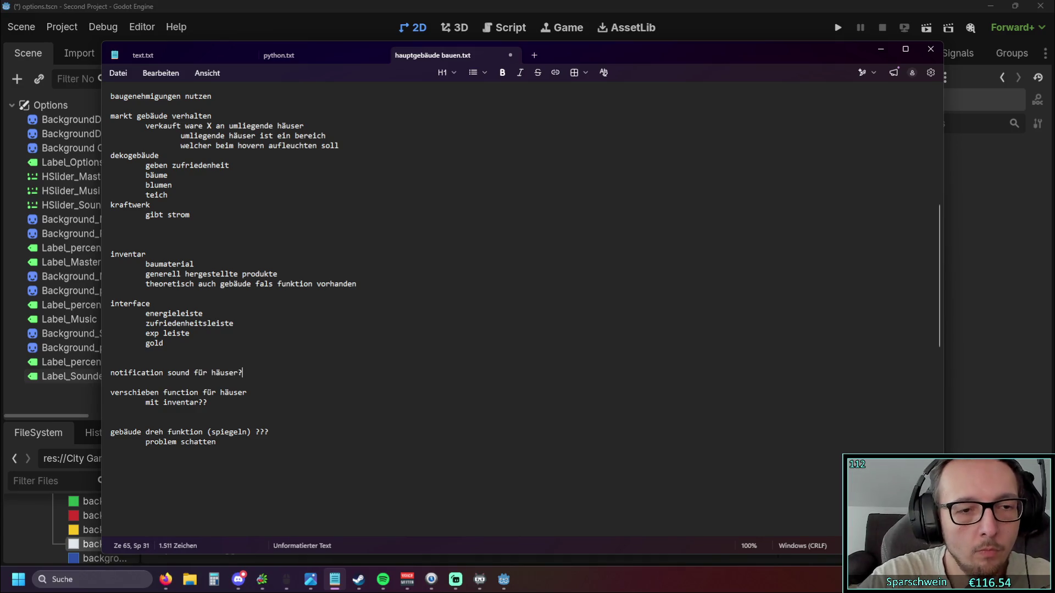
pyautogui.moveTo(211, 376); pyautogui.dragTo(237, 376)
pyautogui.write('fertige ho')
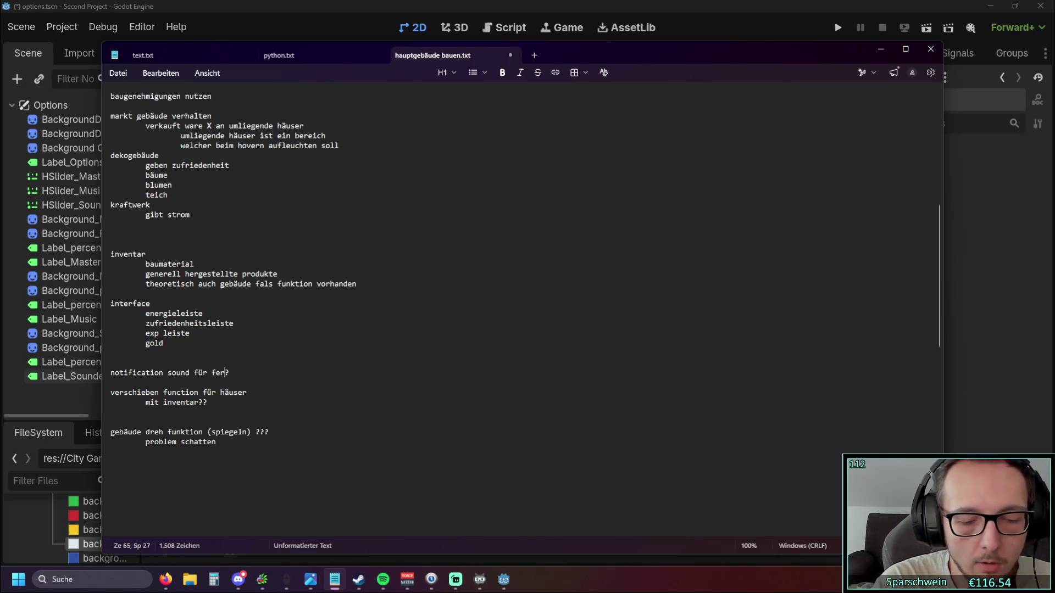
pyautogui.write('use')
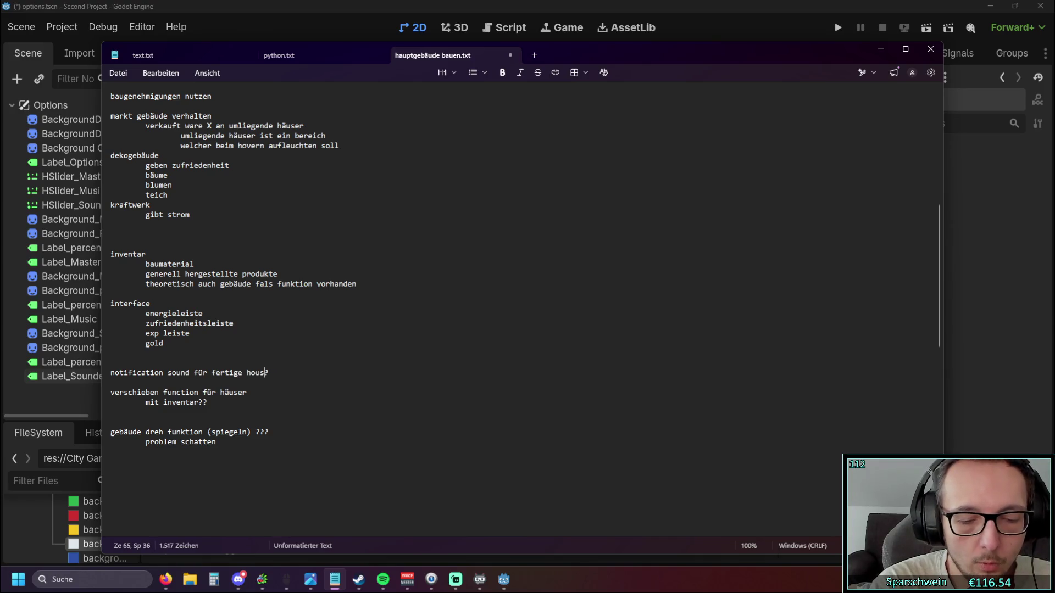
pyautogui.press('BackSpace')
pyautogui.press('BackSpace')
pyautogui.press('BackSpace')
pyautogui.press('BackSpace')
pyautogui.write('äuser')
pyautogui.write('/productio')
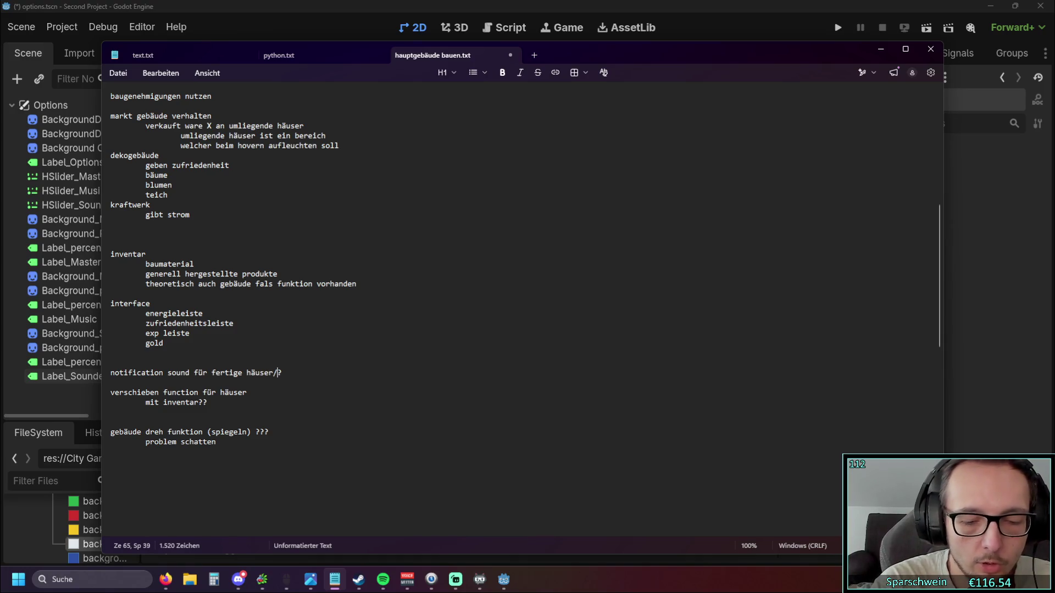
pyautogui.write('nen')
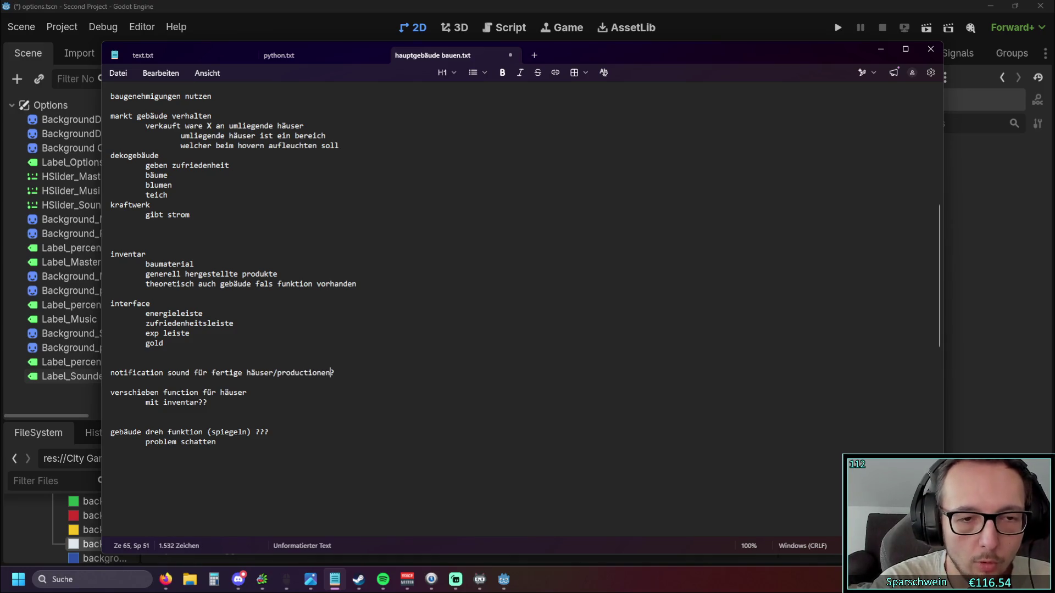
pyautogui.scroll(-5, 130, 424)
pyautogui.scroll(4, 129, 424)
pyautogui.scroll(-6, 129, 424)
# - Add a 'zukunftsmusik?' line and copy the notification sound note beneath it
pyautogui.click(128, 290)
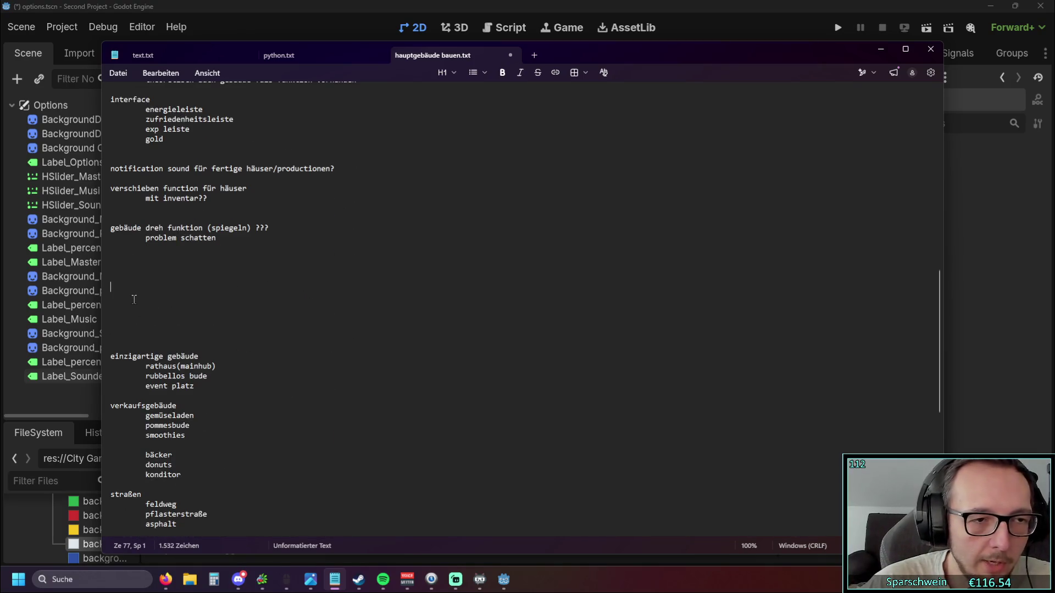
pyautogui.write('zuk')
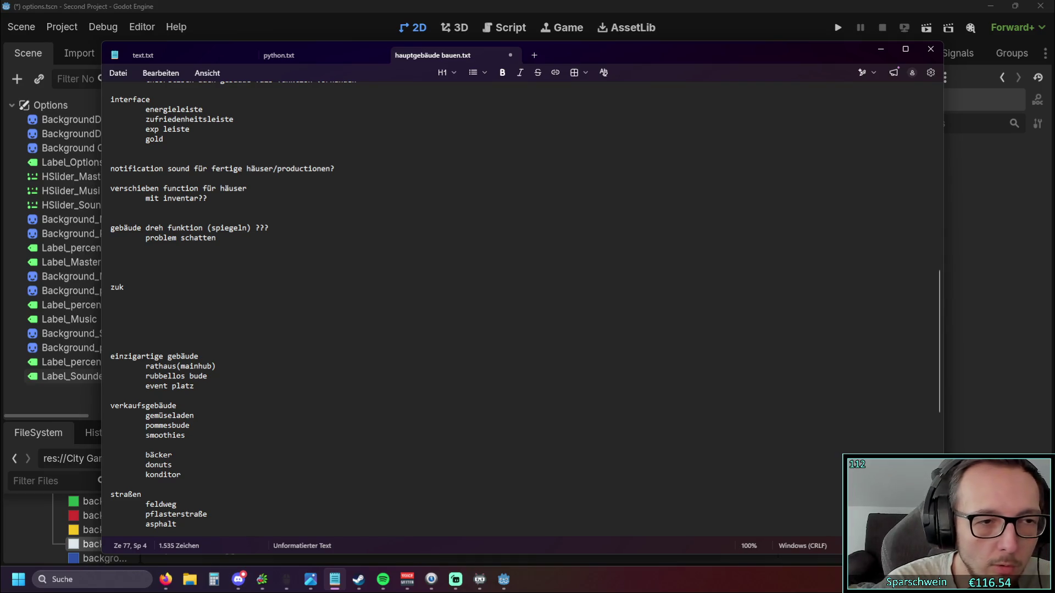
pyautogui.write('unfts')
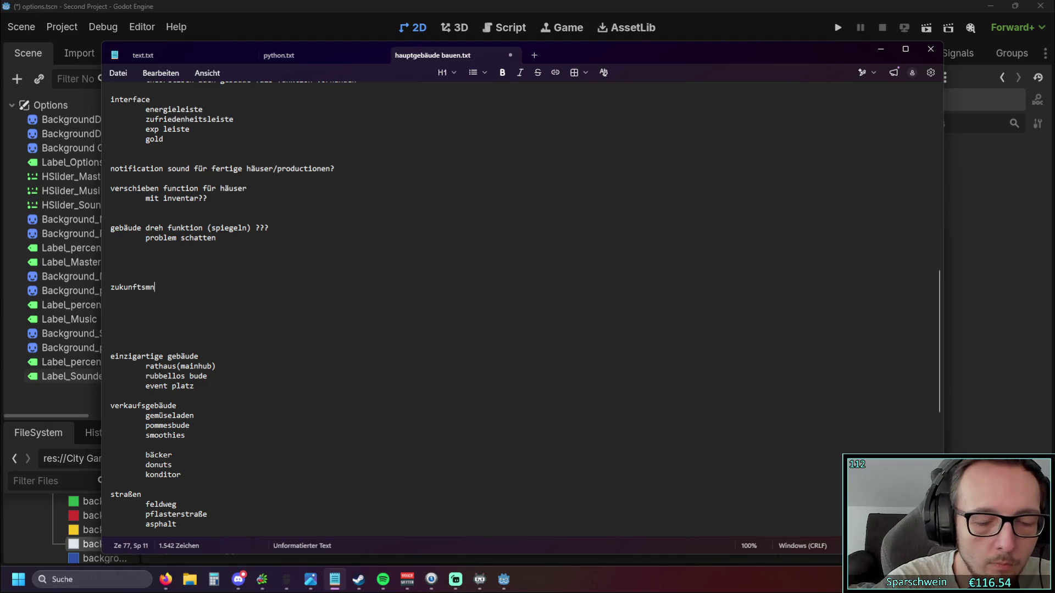
pyautogui.write('musik?')
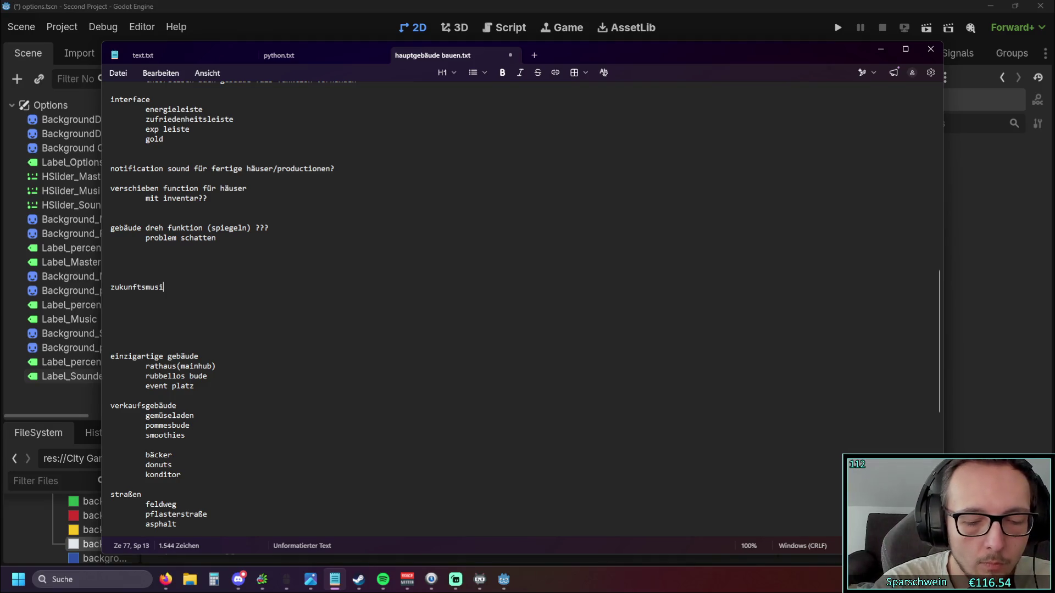
pyautogui.press('Return')
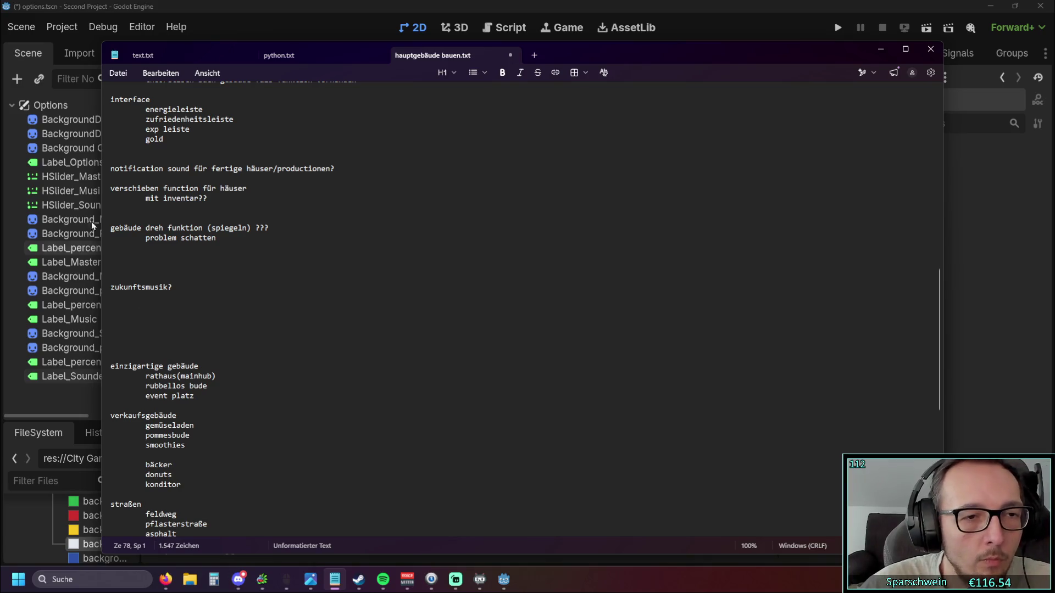
pyautogui.moveTo(344, 168); pyautogui.dragTo(58, 171)
pyautogui.hotkey('ctrl', 'c')
pyautogui.click(220, 297)
pyautogui.hotkey('ctrl', 'v')
pyautogui.press('BackSpace')
# - Frame the copied note with dashed lines and retitle the heading 'mögliche verbesserungen'
pyautogui.click(201, 287)
pyautogui.press('BackSpace')
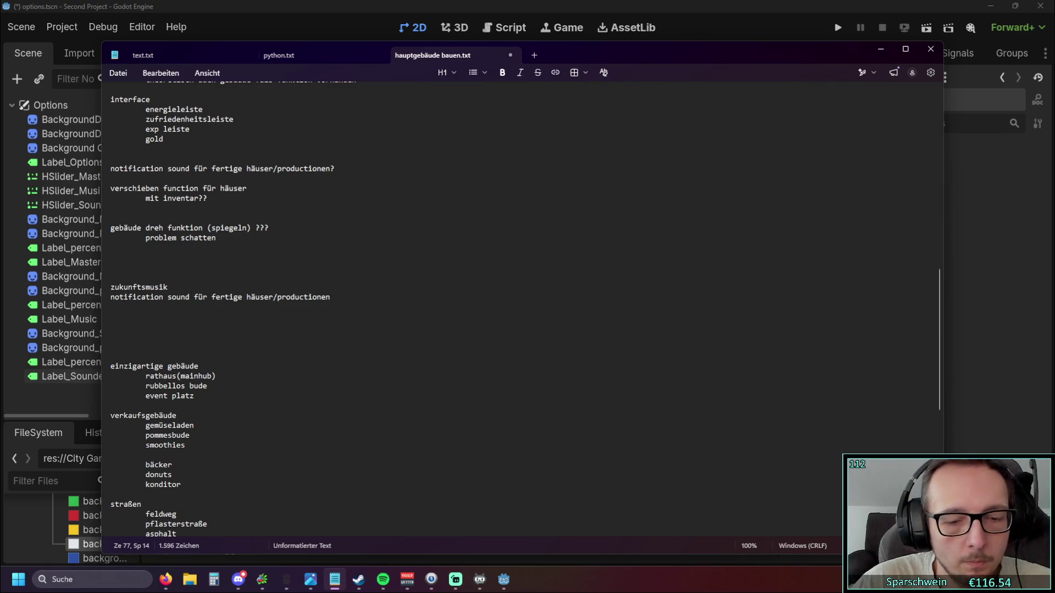
pyautogui.press('Return')
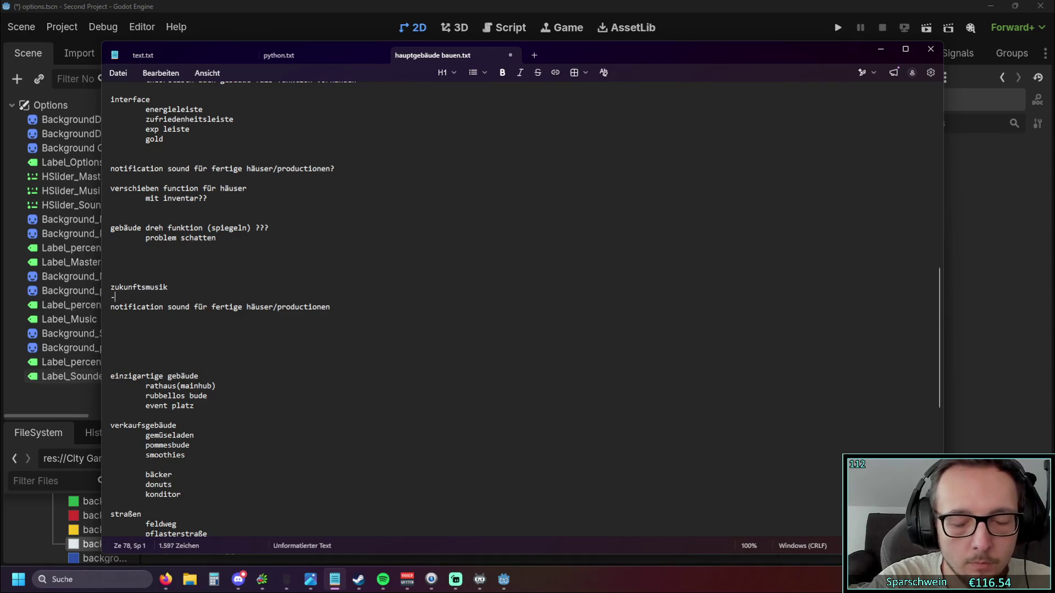
pyautogui.write('-------------------')
pyautogui.click(140, 329)
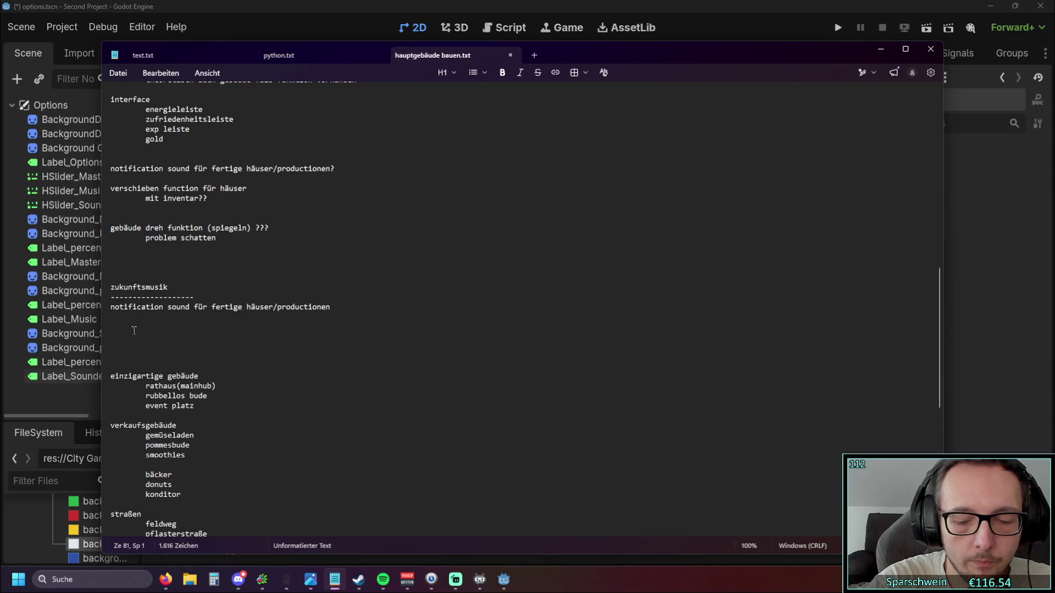
pyautogui.write('-------------------')
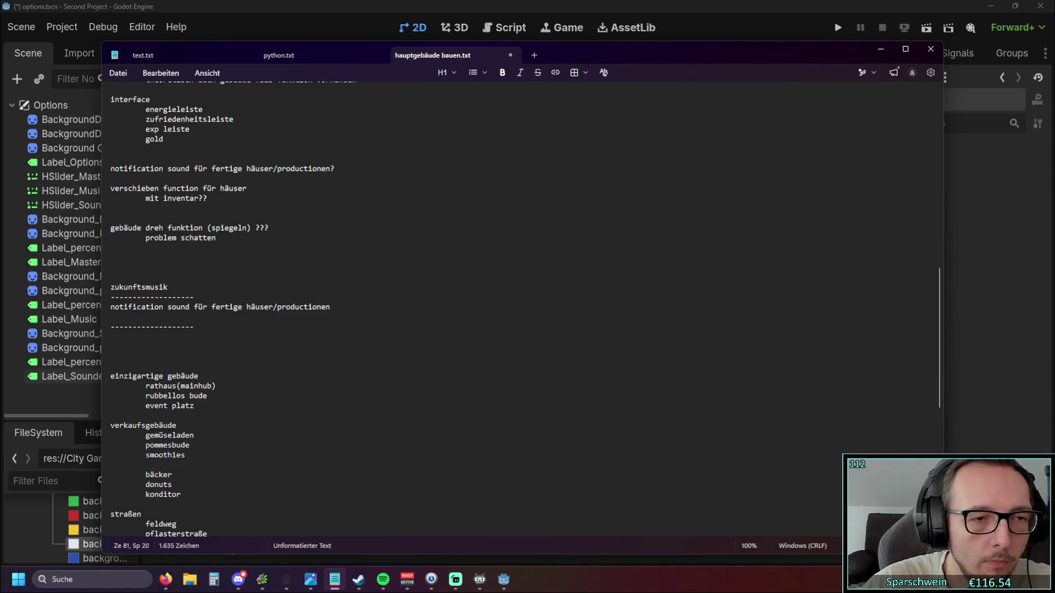
pyautogui.doubleClick(167, 288)
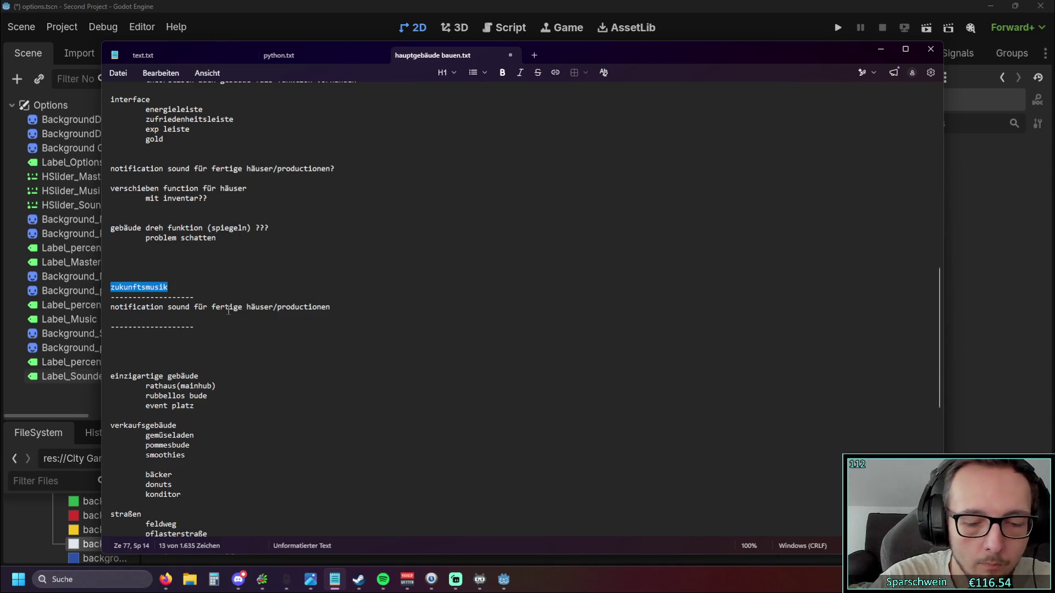
pyautogui.write('möglicher')
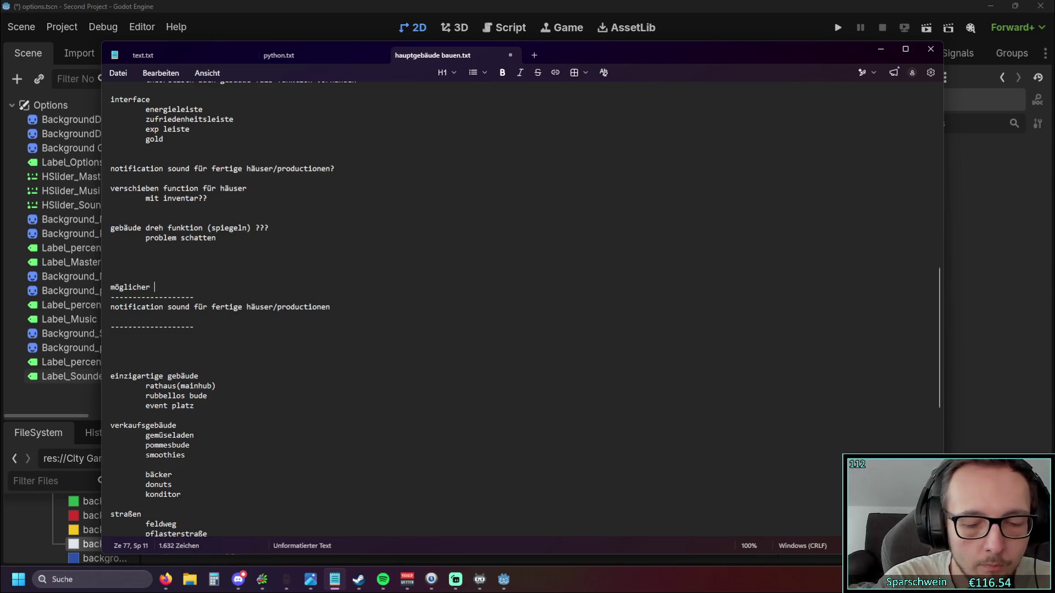
pyautogui.press('BackSpace')
pyautogui.press('BackSpace')
pyautogui.write('verbesserungen')
pyautogui.click(262, 321)
# - Delete the notification sound question line and the master sound, musik, effekte lines
pyautogui.click(331, 307)
pyautogui.click(352, 274)
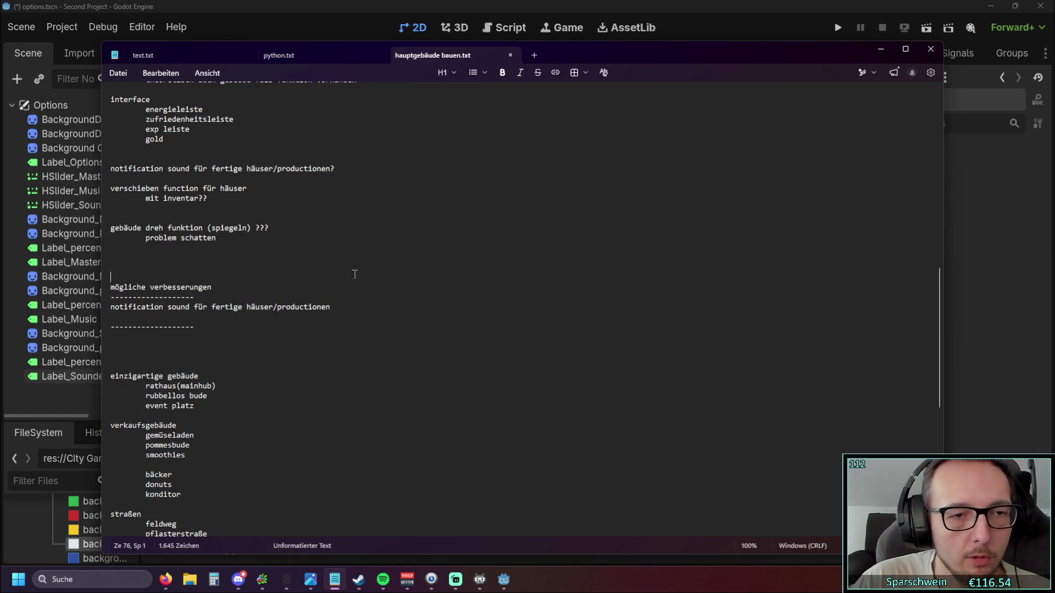
pyautogui.scroll(-2, 270, 217)
pyautogui.scroll(3, 259, 237)
pyautogui.scroll(4, 257, 247)
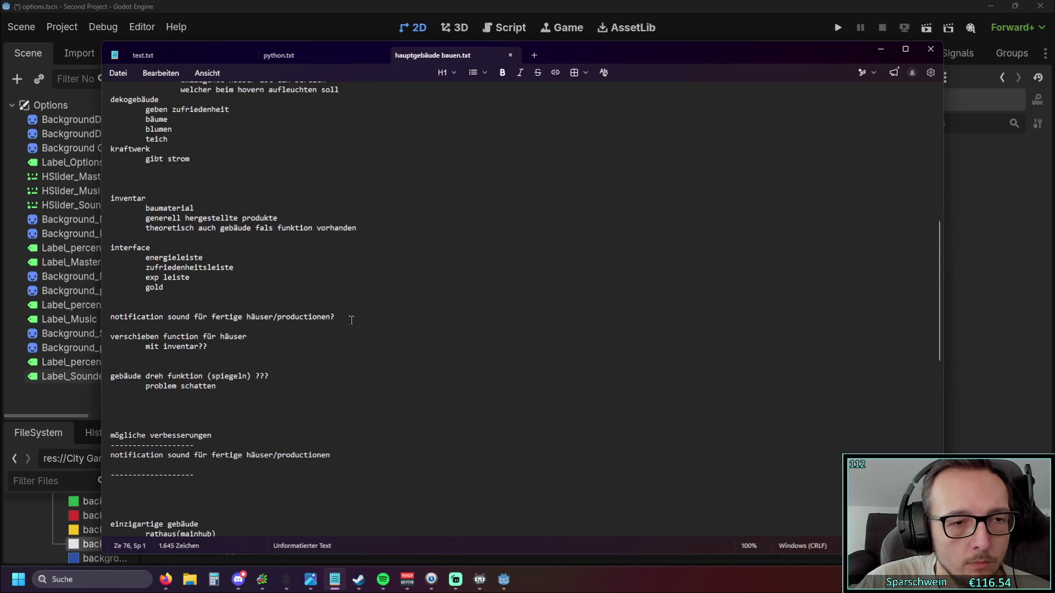
pyautogui.moveTo(352, 318); pyautogui.dragTo(107, 319)
pyautogui.press('BackSpace')
pyautogui.click(166, 315)
pyautogui.scroll(15, 287, 303)
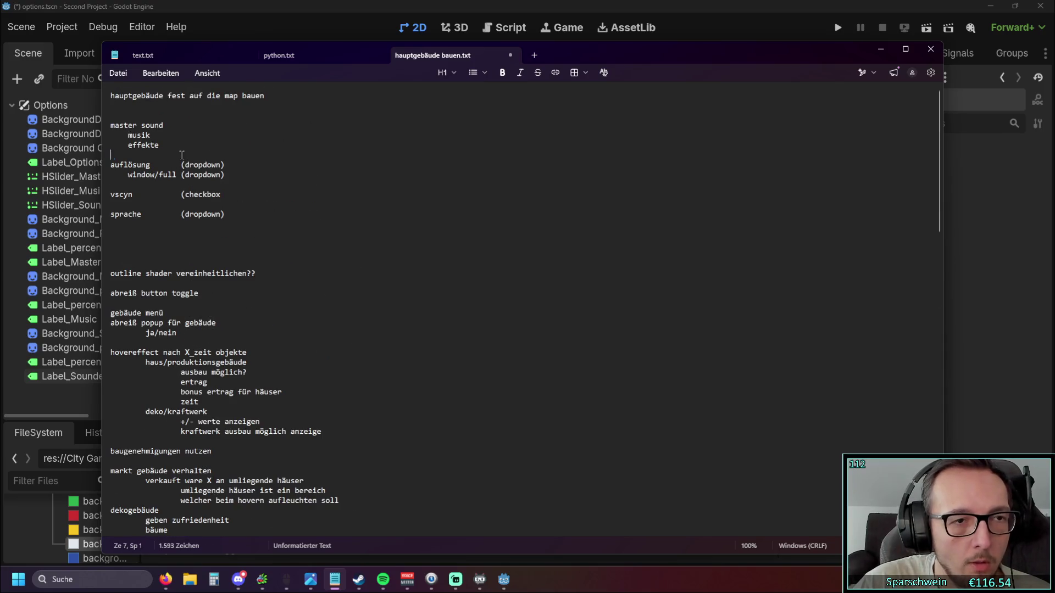
pyautogui.moveTo(111, 125); pyautogui.dragTo(112, 156)
pyautogui.press('BackSpace')
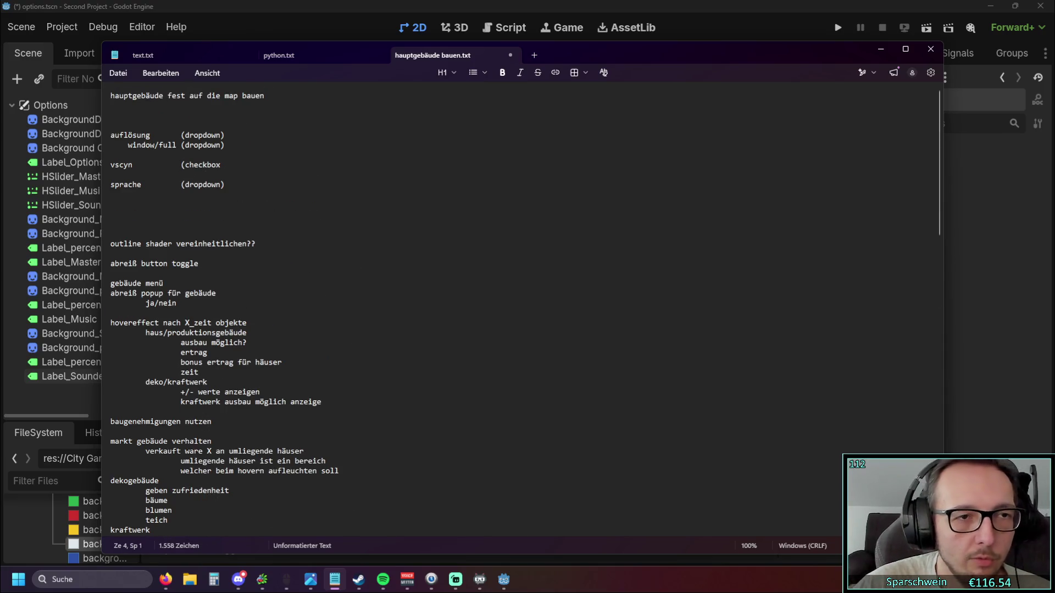
# - Close the parenthesis after 'vscyn (checkbox'
pyautogui.click(298, 196)
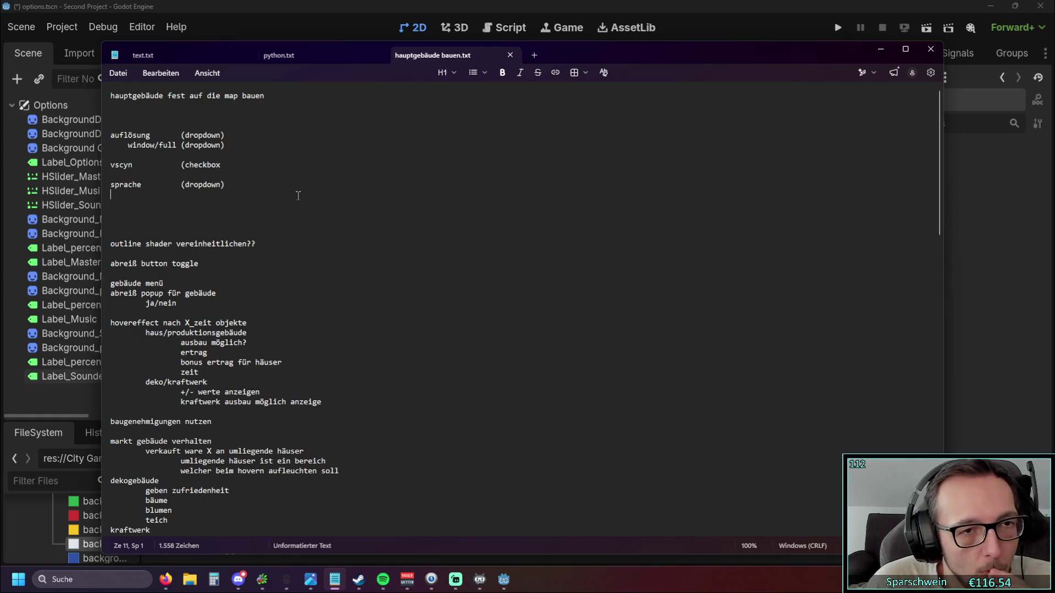
pyautogui.press('Up')
pyautogui.press('Up')
pyautogui.press('Up')
pyautogui.press('End')
pyautogui.write(')')
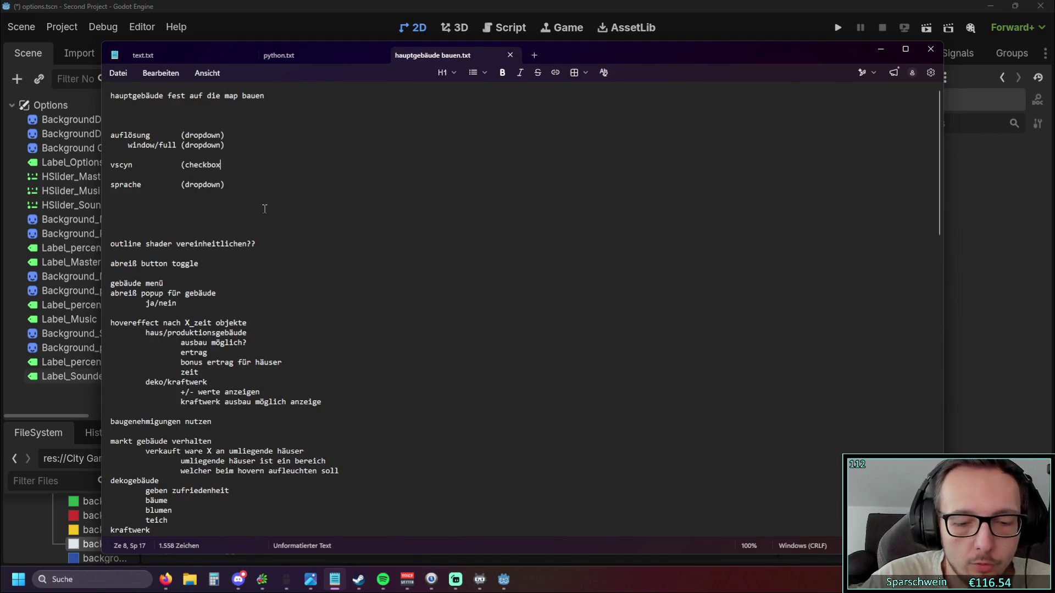
pyautogui.click(246, 210)
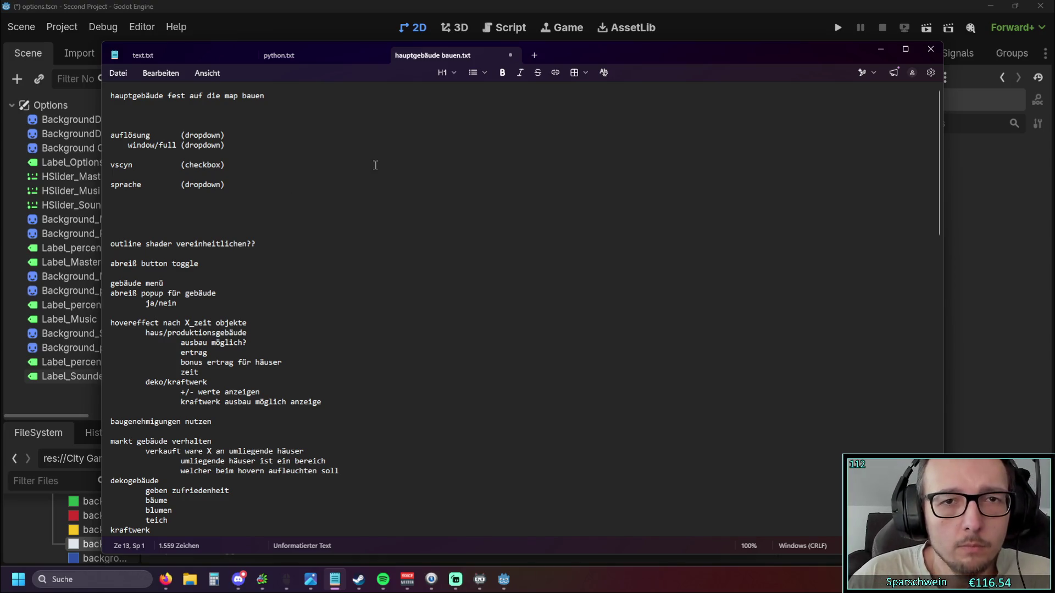
# - Glance at python.txt, return to the planning notes, and minimise Notepad to show Godot
pyautogui.click(330, 55)
pyautogui.click(429, 53)
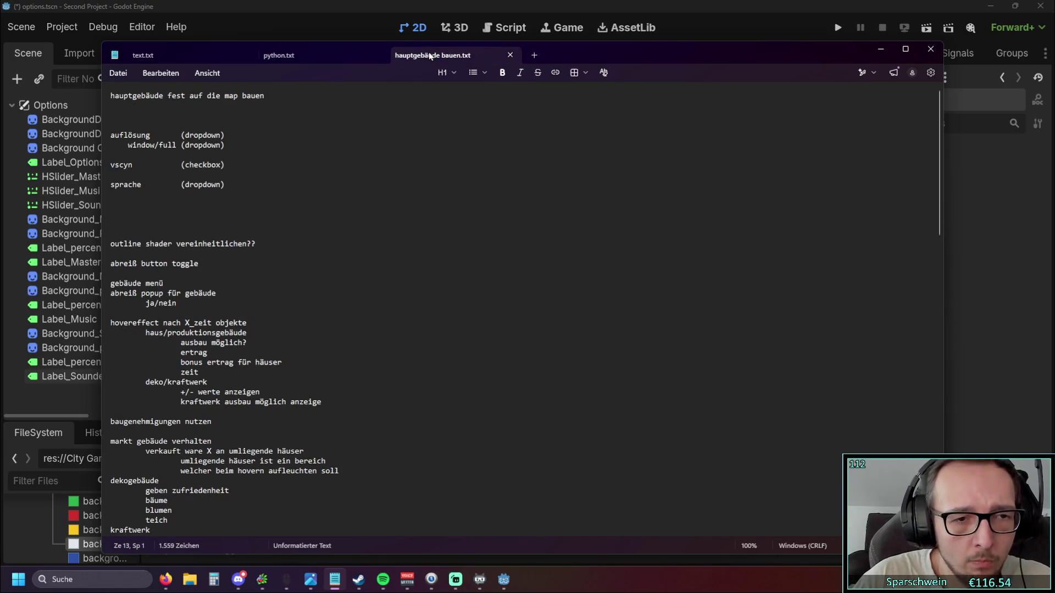
pyautogui.scroll(-20, 282, 266)
pyautogui.scroll(12, 281, 270)
pyautogui.scroll(-1, 281, 269)
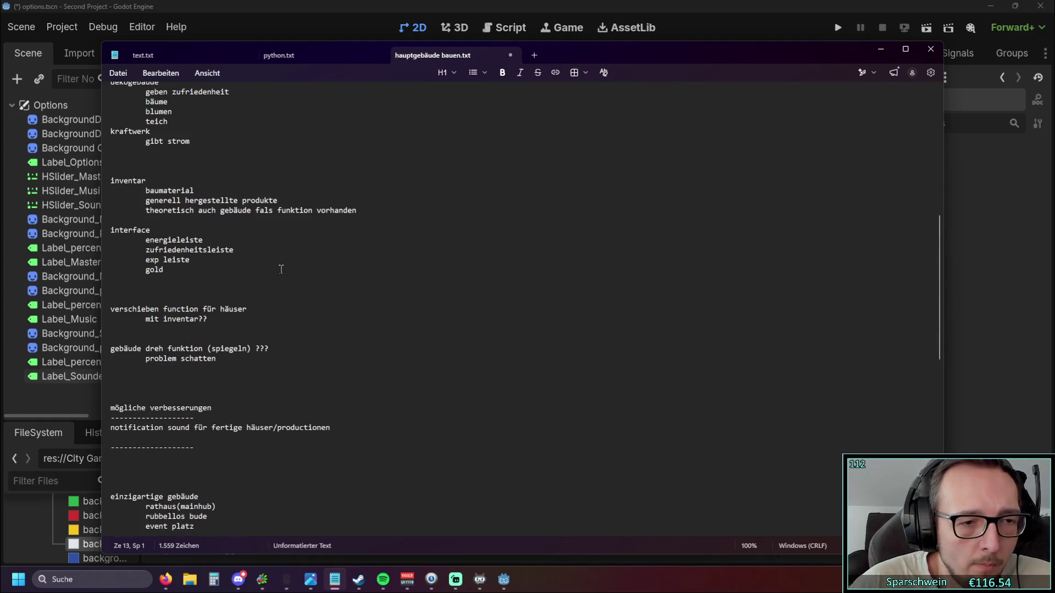
pyautogui.click(882, 49)
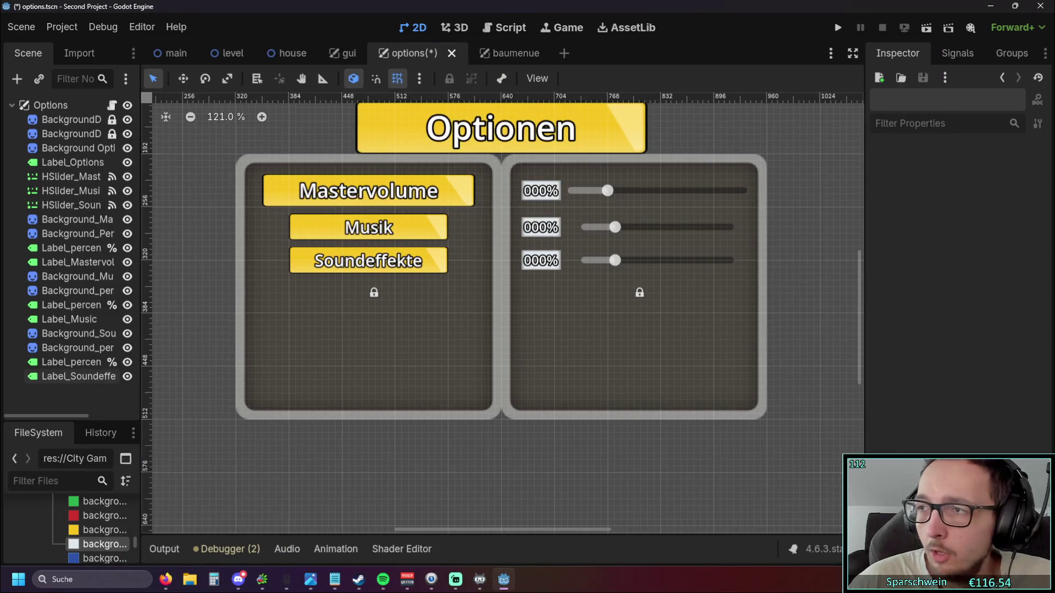
# - Start adding a child node, search 'optio', and pick the OptionButton type
pyautogui.hotkey('alt', 'Tab')
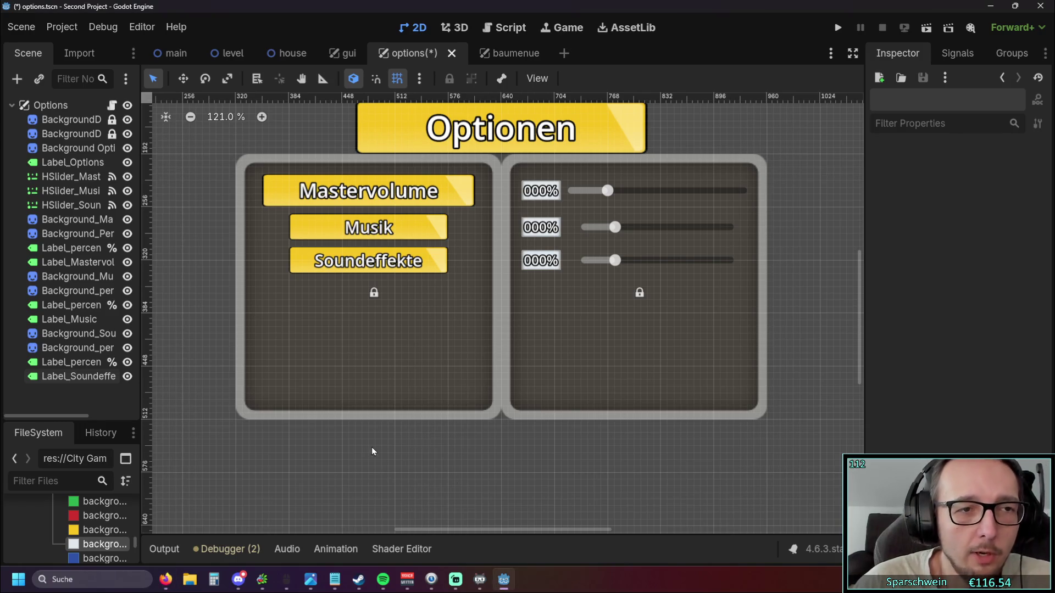
pyautogui.rightClick(67, 398)
pyautogui.click(115, 415)
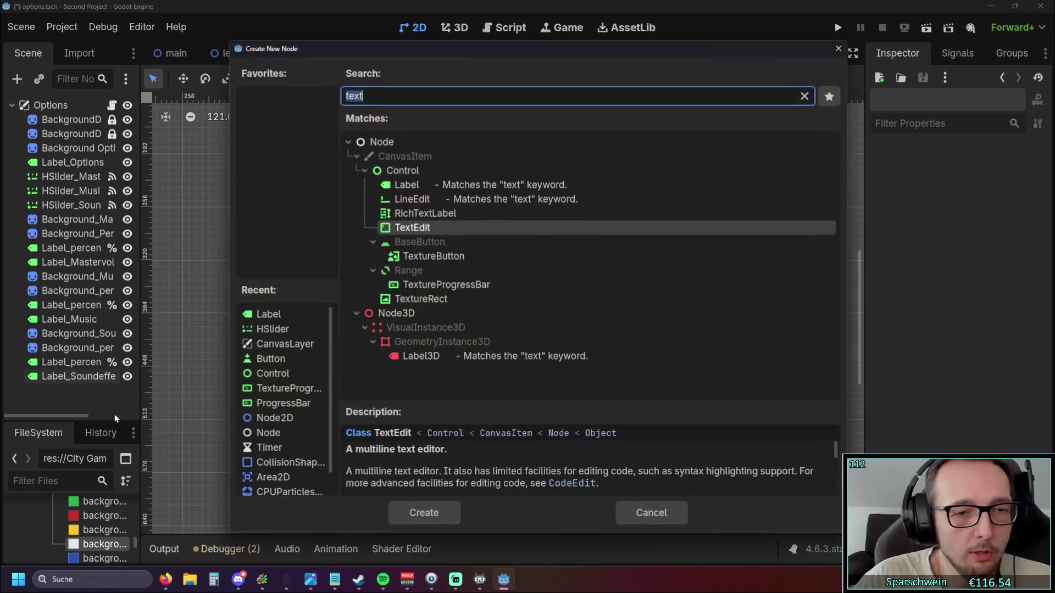
pyautogui.write('optio')
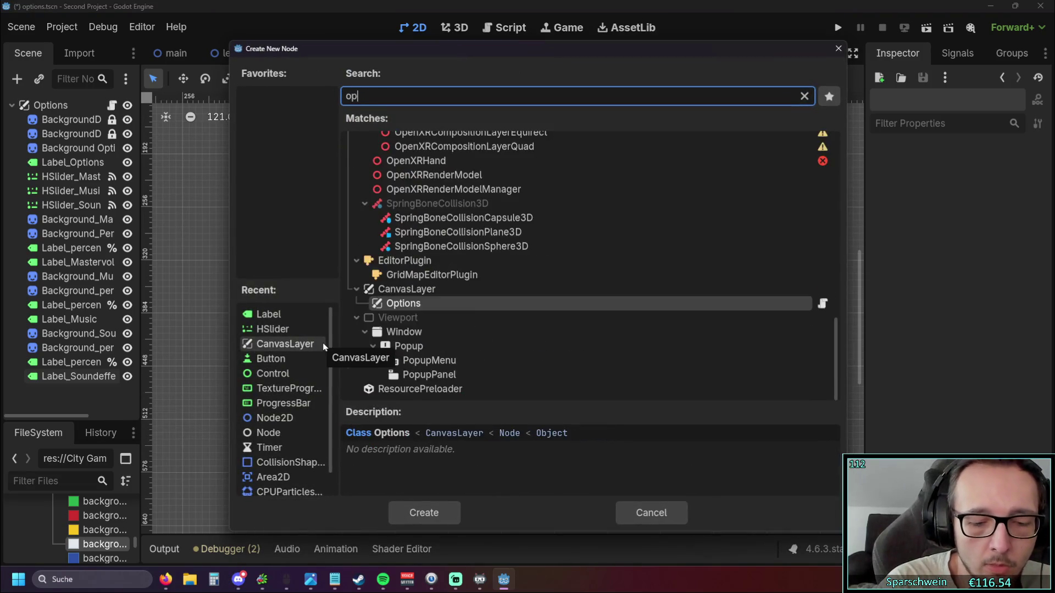
pyautogui.click(440, 356)
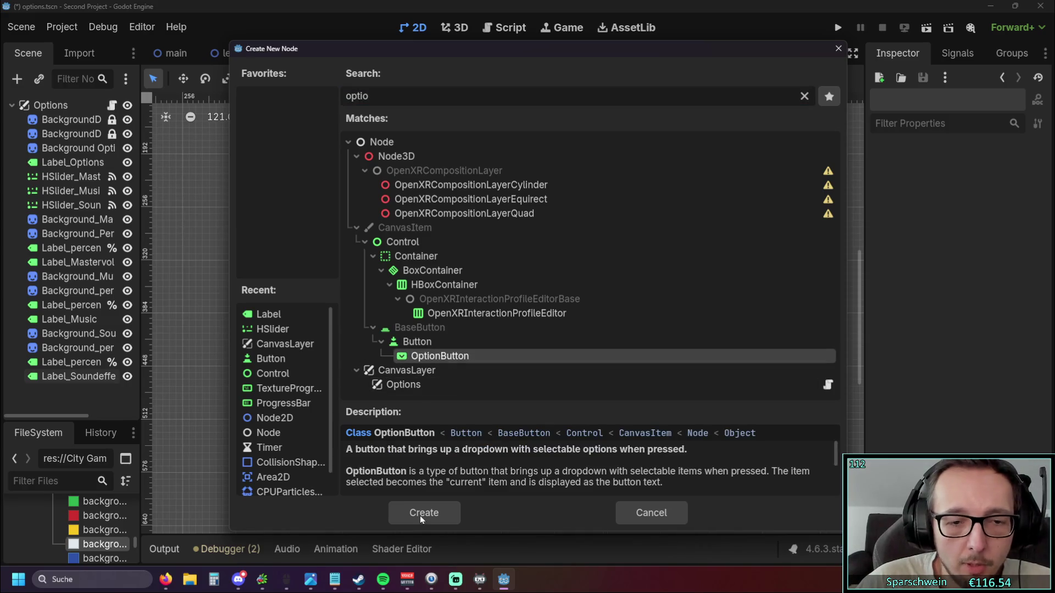
# - Create the OptionButton and place it below Soundeffekte, widened across the left panel
pyautogui.click(420, 511)
pyautogui.scroll(5, 266, 239)
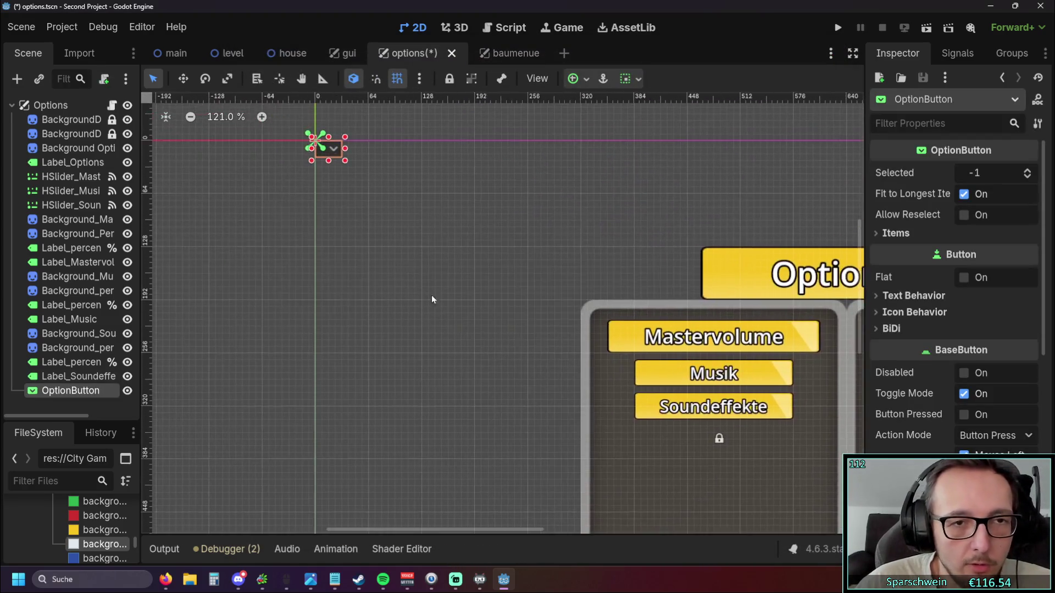
pyautogui.moveTo(382, 219); pyautogui.dragTo(557, 413)
pyautogui.scroll(-5, 557, 414)
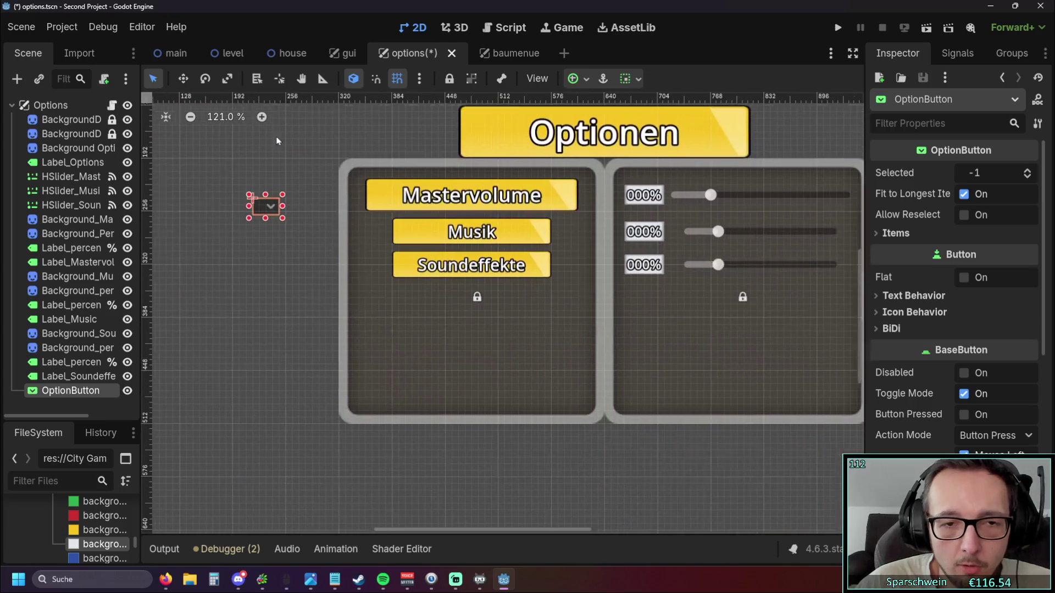
pyautogui.moveTo(272, 213)
pyautogui.mouseDown()
pyautogui.moveTo(450, 325)
pyautogui.moveTo(649, 328)
pyautogui.mouseUp()
pyautogui.scroll(4, 524, 344)
pyautogui.scroll(1, 524, 347)
pyautogui.hscroll(2, 524, 347)
pyautogui.moveTo(376, 329); pyautogui.dragTo(236, 329)
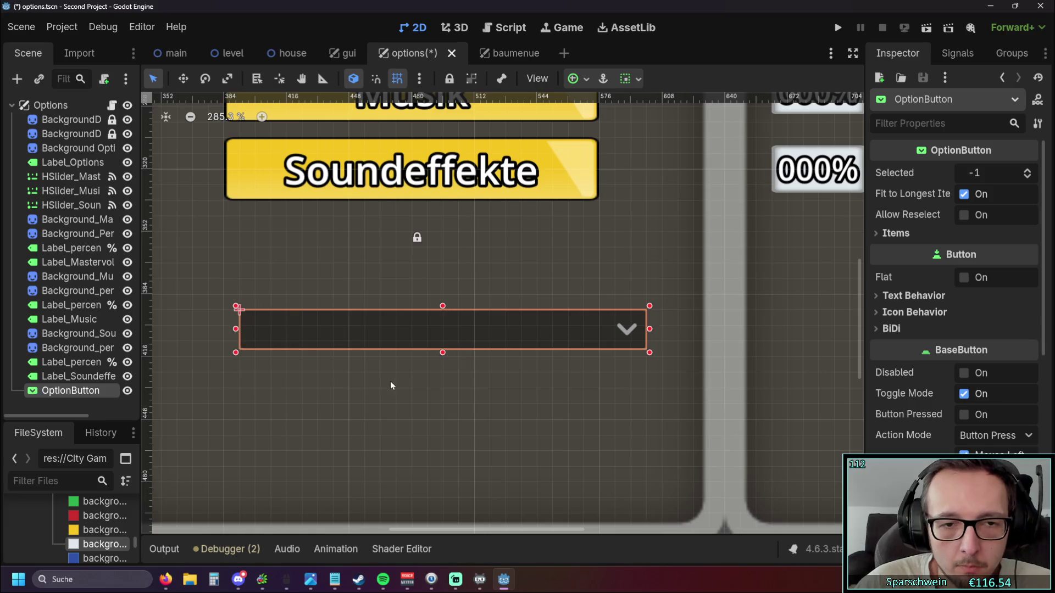
pyautogui.hscroll(-3, 385, 330)
pyautogui.moveTo(523, 336)
pyautogui.mouseDown()
pyautogui.moveTo(509, 309)
pyautogui.moveTo(501, 318)
pyautogui.mouseUp()
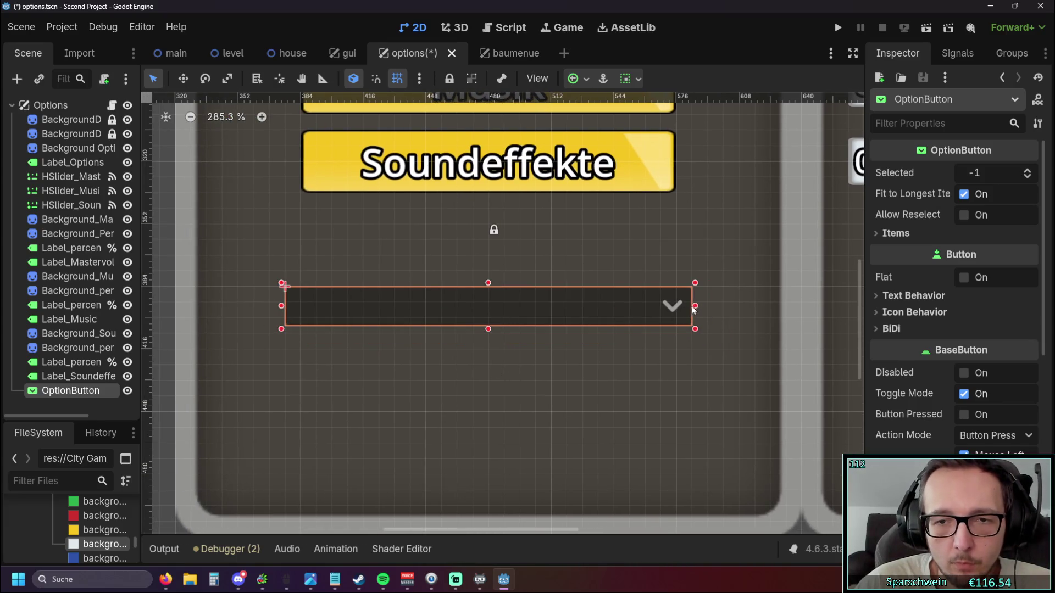
pyautogui.moveTo(695, 306); pyautogui.dragTo(679, 306)
pyautogui.moveTo(282, 306); pyautogui.dragTo(297, 306)
pyautogui.scroll(-5, 273, 321)
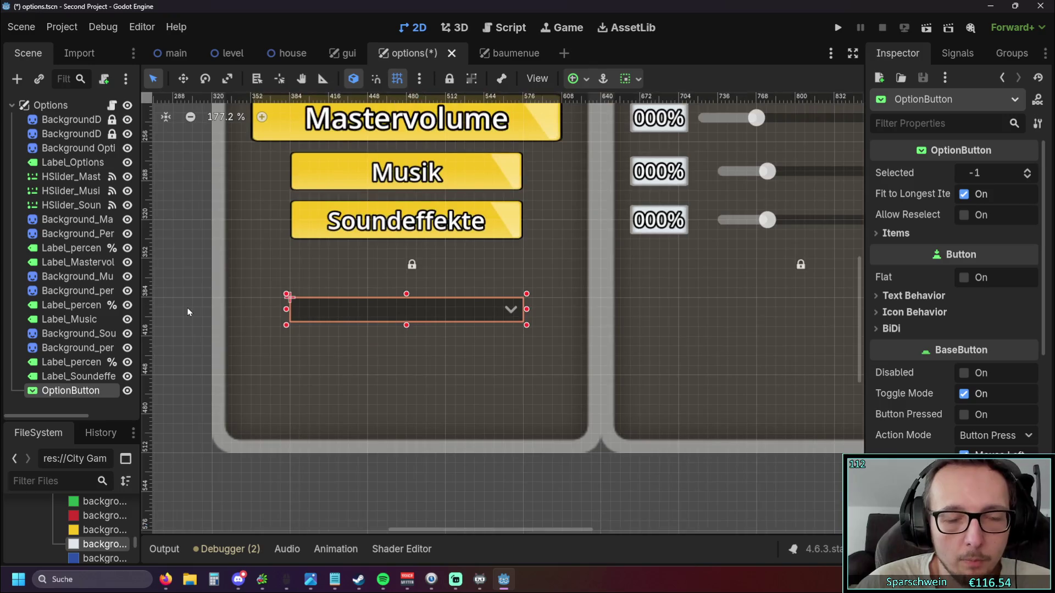
# - Fine-tune the dropdown's height slightly, then deselect it
pyautogui.click(187, 308)
pyautogui.hscroll(-2, 330, 318)
pyautogui.click(435, 324)
pyautogui.click(220, 352)
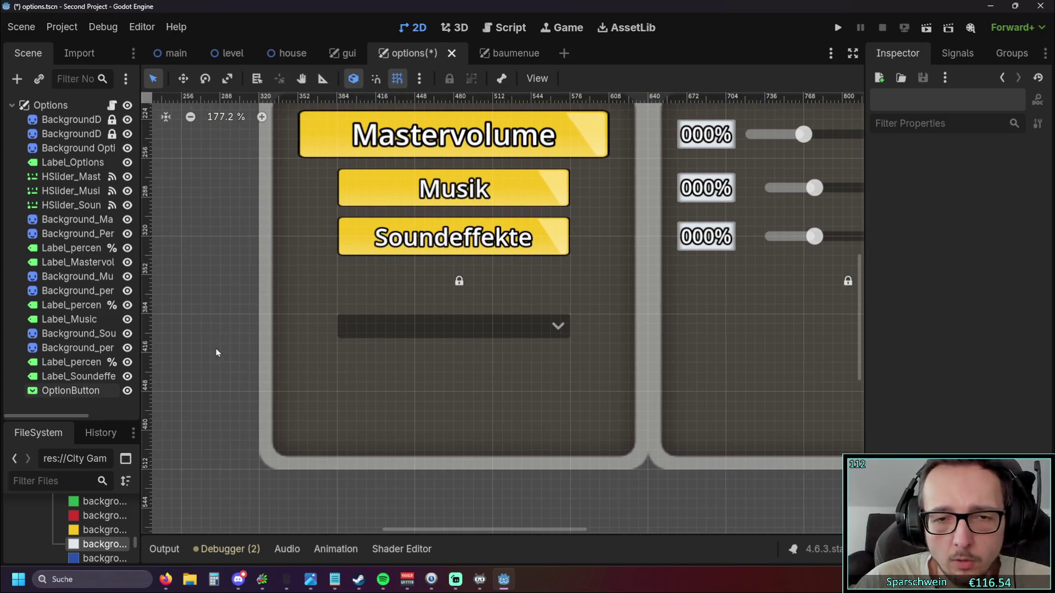
pyautogui.hotkey('alt', 'Tab')
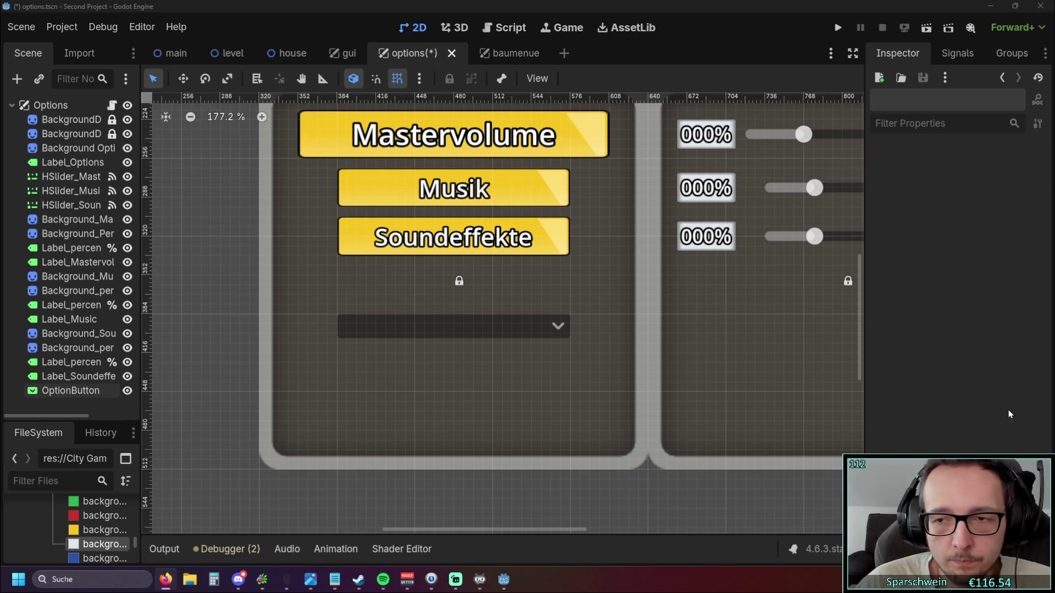
pyautogui.click(455, 333)
pyautogui.moveTo(455, 339)
pyautogui.mouseDown()
pyautogui.moveTo(453, 354)
pyautogui.moveTo(457, 248)
pyautogui.moveTo(456, 339)
pyautogui.mouseUp()
pyautogui.click(224, 368)
pyautogui.click(454, 341)
pyautogui.click(236, 315)
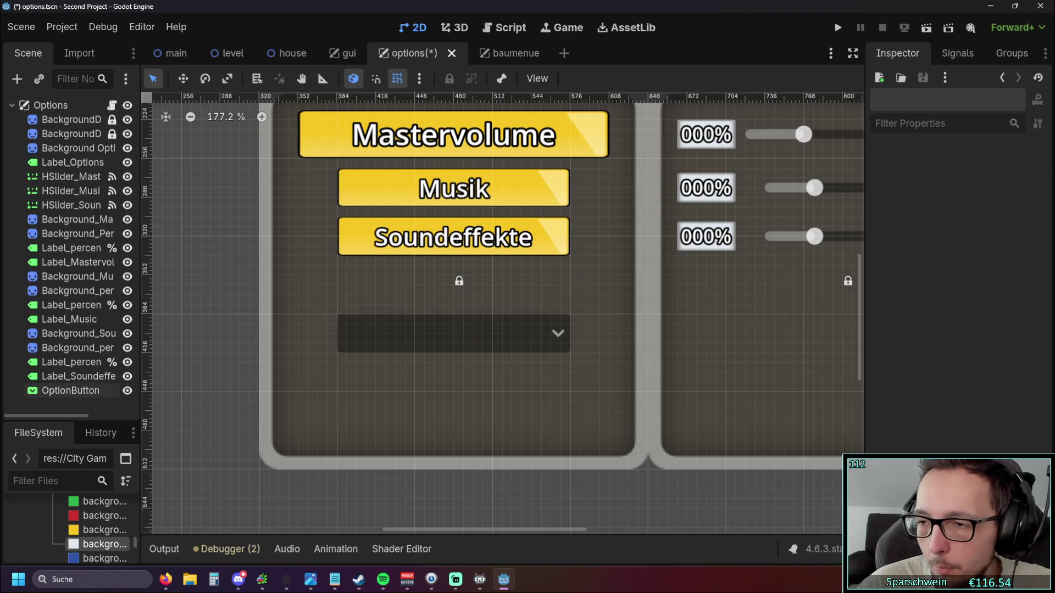
pyautogui.hotkey('alt', 'Tab')
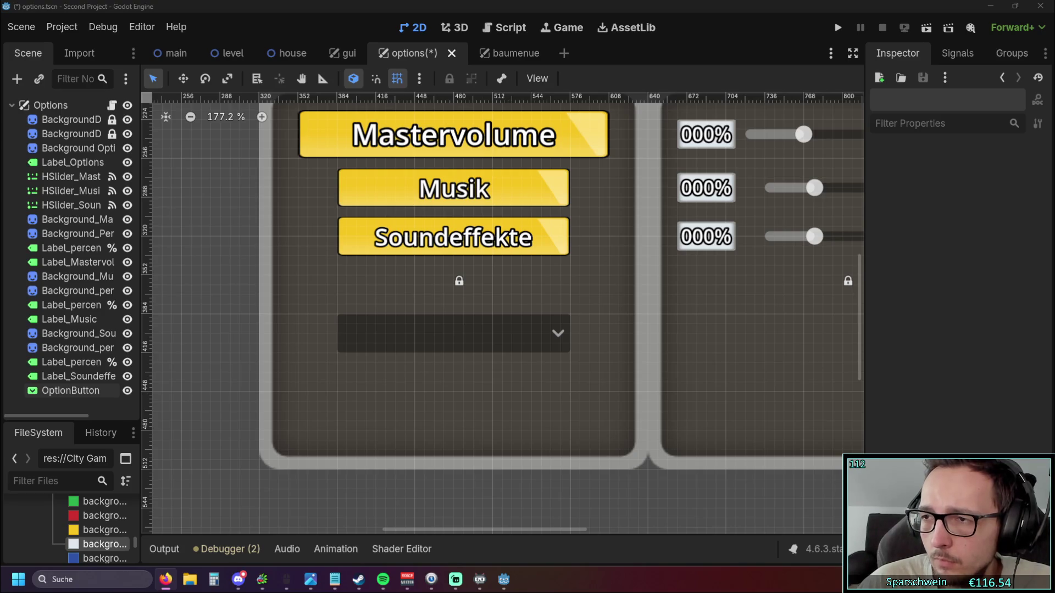
# - Give the OptionButton a unique name and add an empty line at the end of options.gd
pyautogui.rightClick(75, 391)
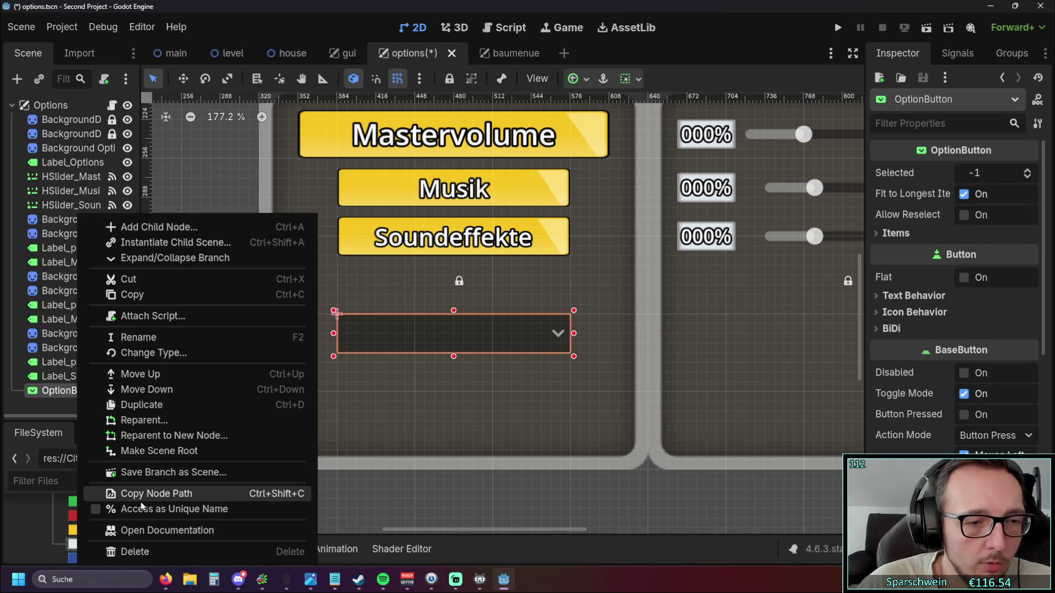
pyautogui.click(136, 508)
pyautogui.click(189, 388)
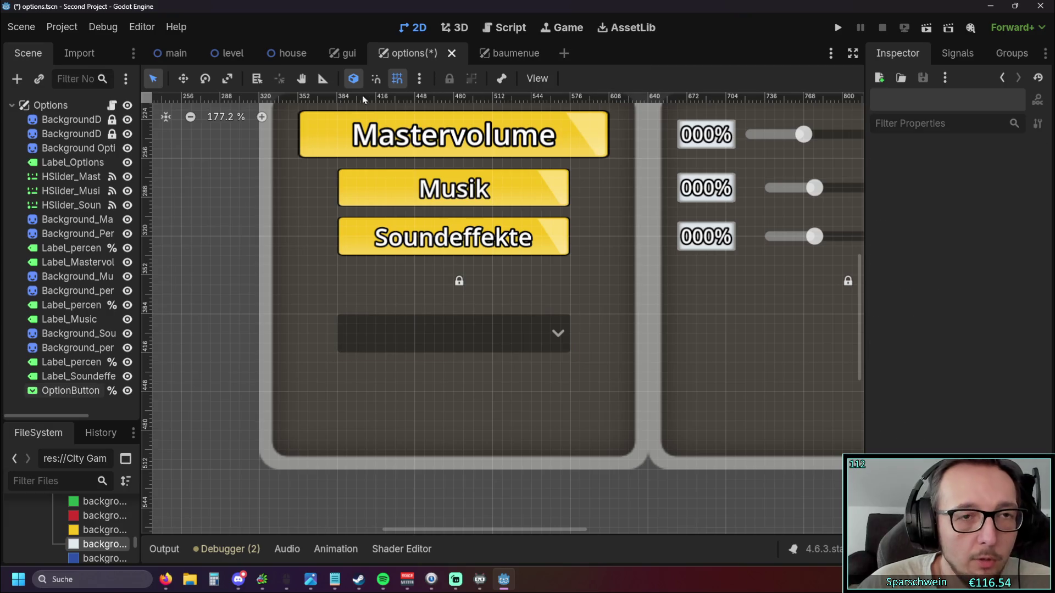
pyautogui.click(521, 27)
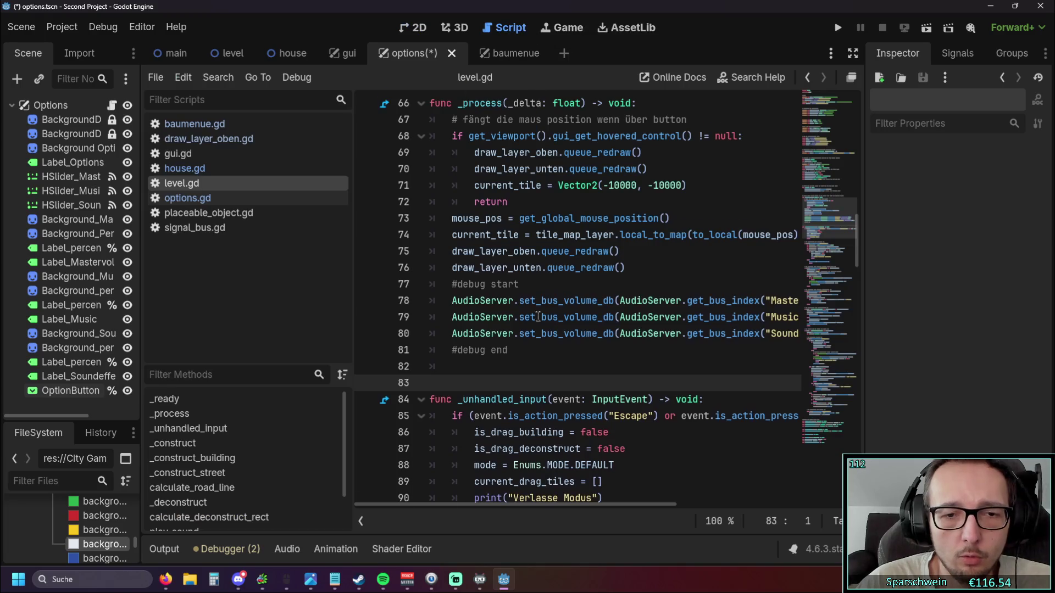
pyautogui.scroll(-10, 543, 317)
pyautogui.scroll(-5, 543, 317)
pyautogui.scroll(6, 543, 317)
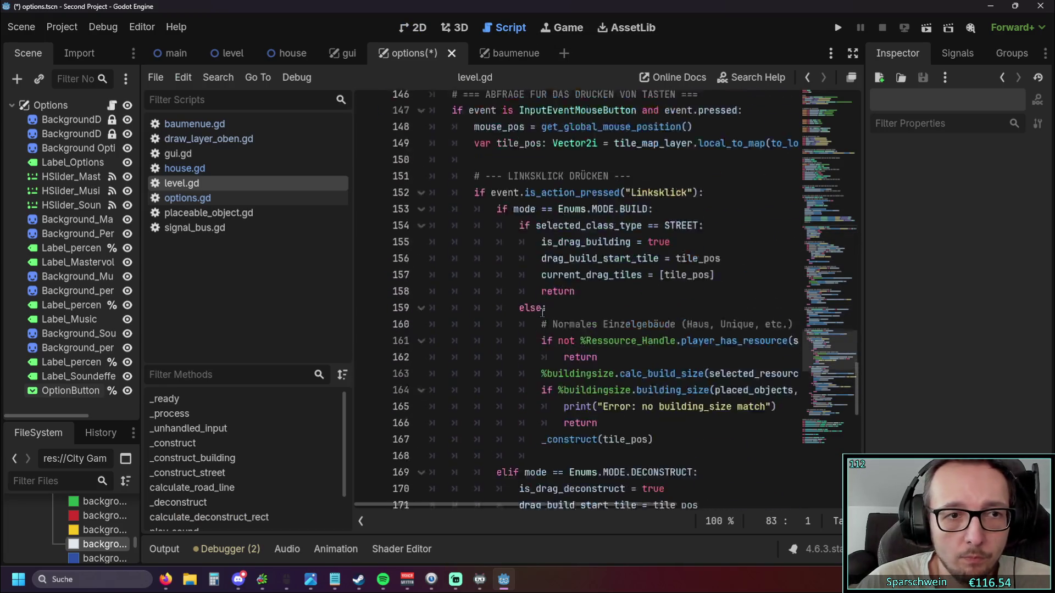
pyautogui.click(181, 197)
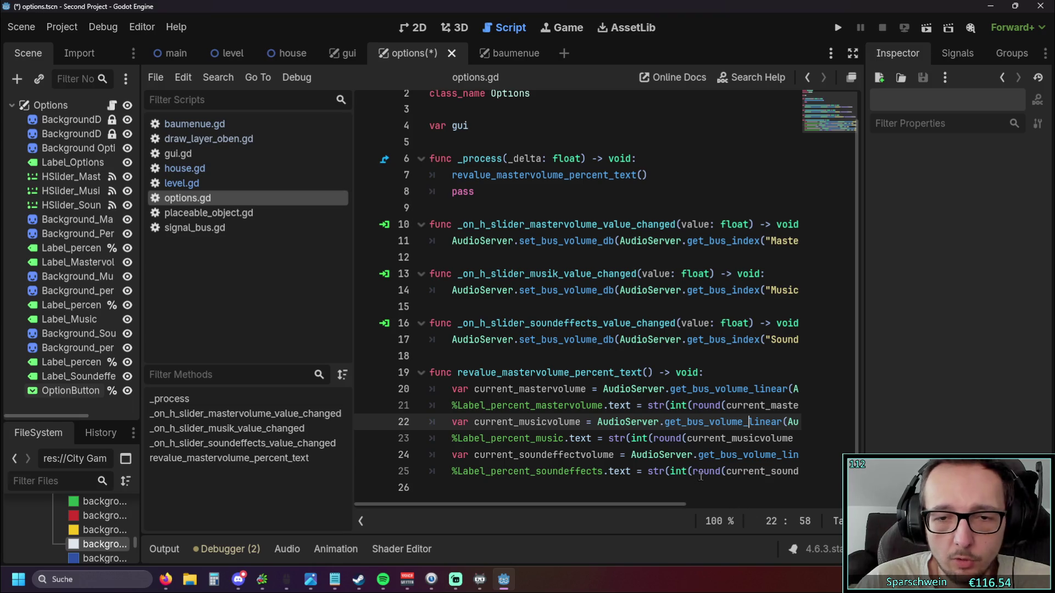
pyautogui.moveTo(624, 504); pyautogui.dragTo(811, 505)
pyautogui.click(760, 481)
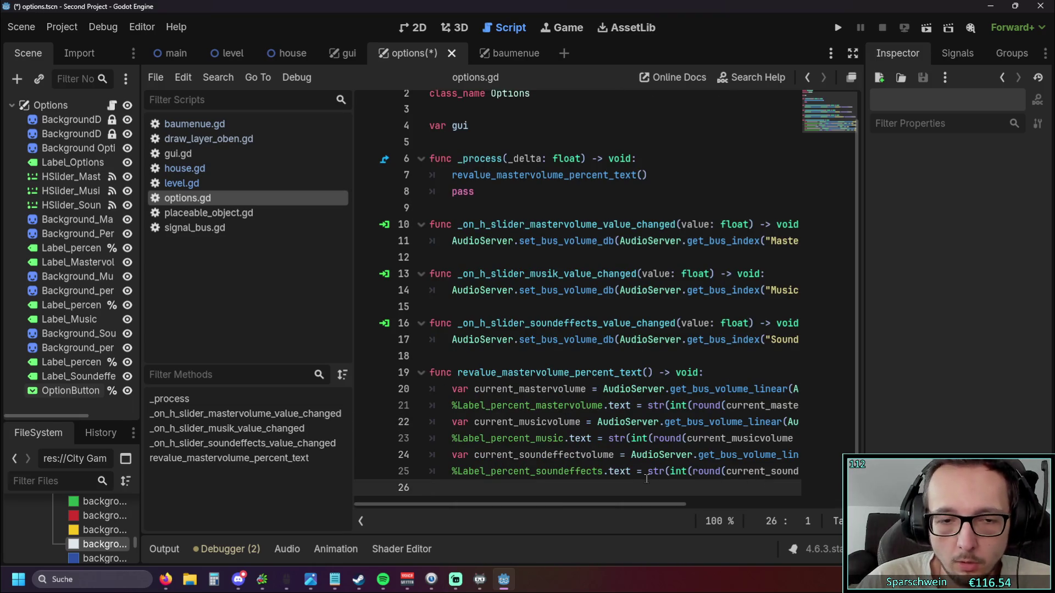
pyautogui.press('Return')
pyautogui.write('fu')
pyautogui.press('BackSpace')
pyautogui.press('BackSpace')
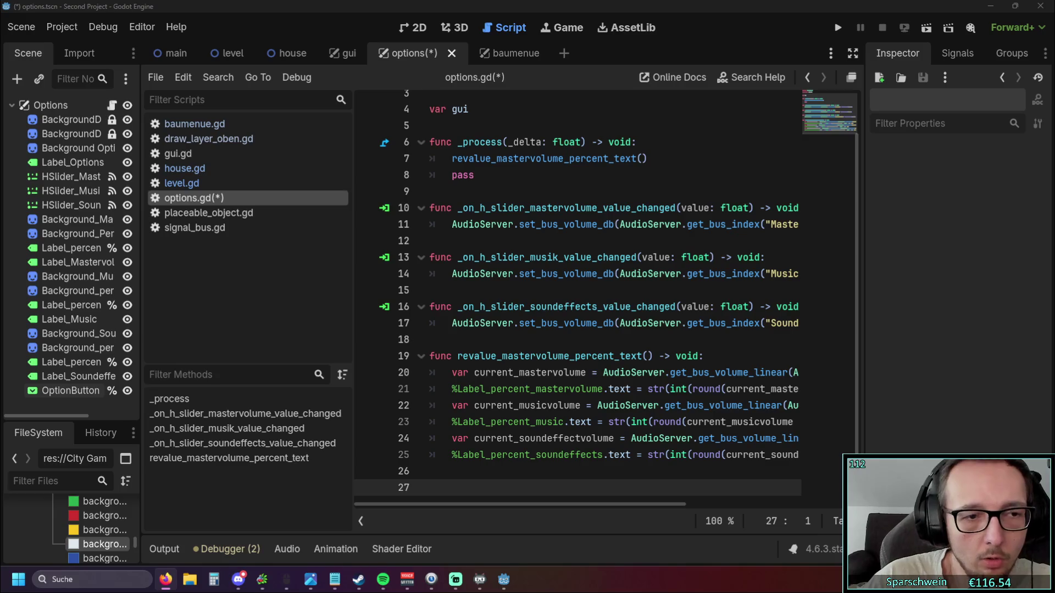
# - Rename the node to ResolutionOptionButton and place the cursor on options.gd line 27
pyautogui.click(63, 392)
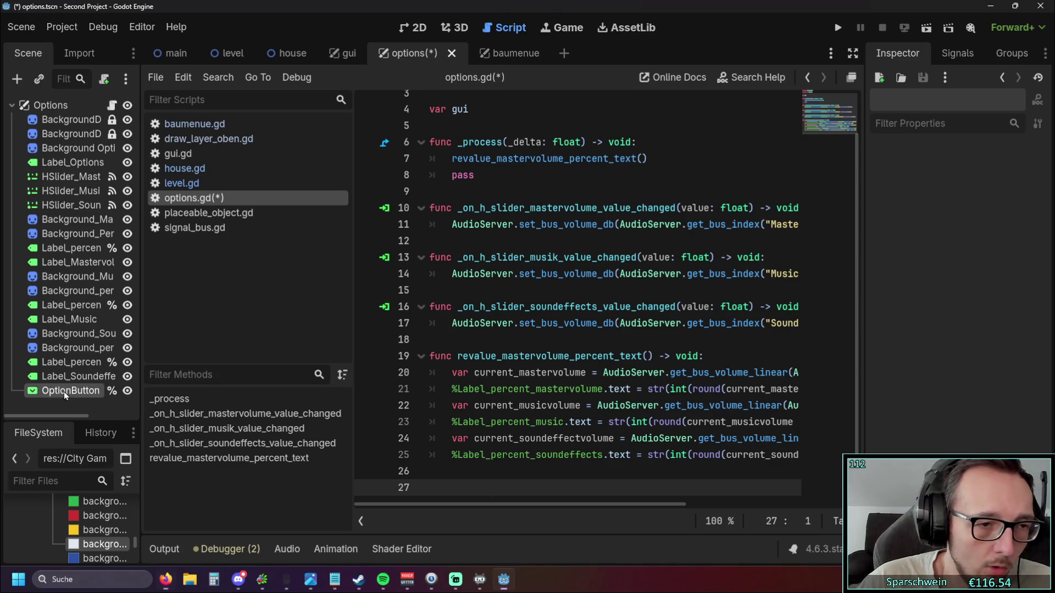
pyautogui.rightClick(64, 391)
pyautogui.click(98, 337)
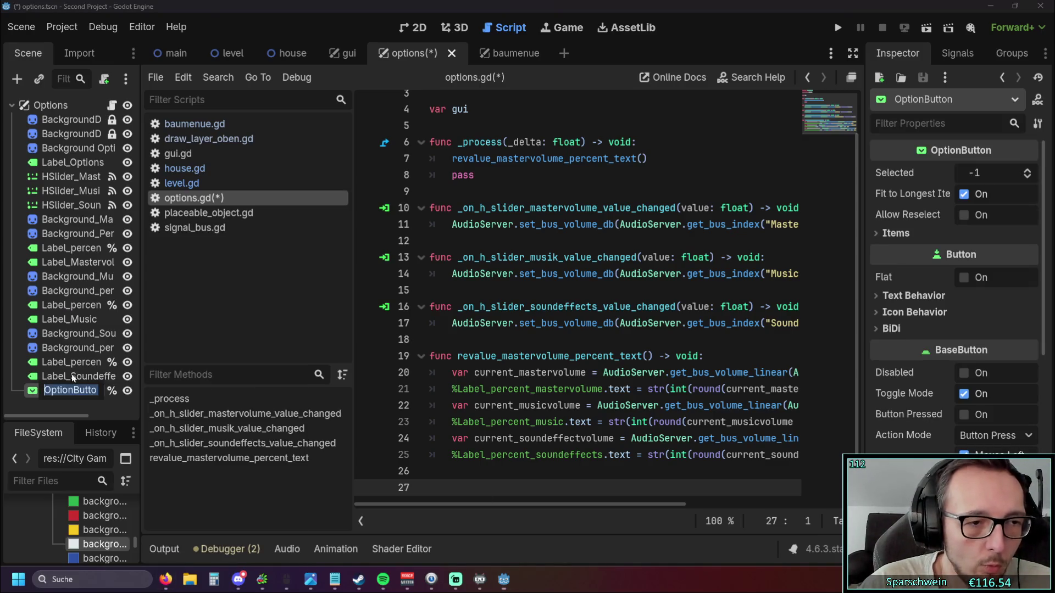
pyautogui.click(45, 392)
pyautogui.write('ResolutionO')
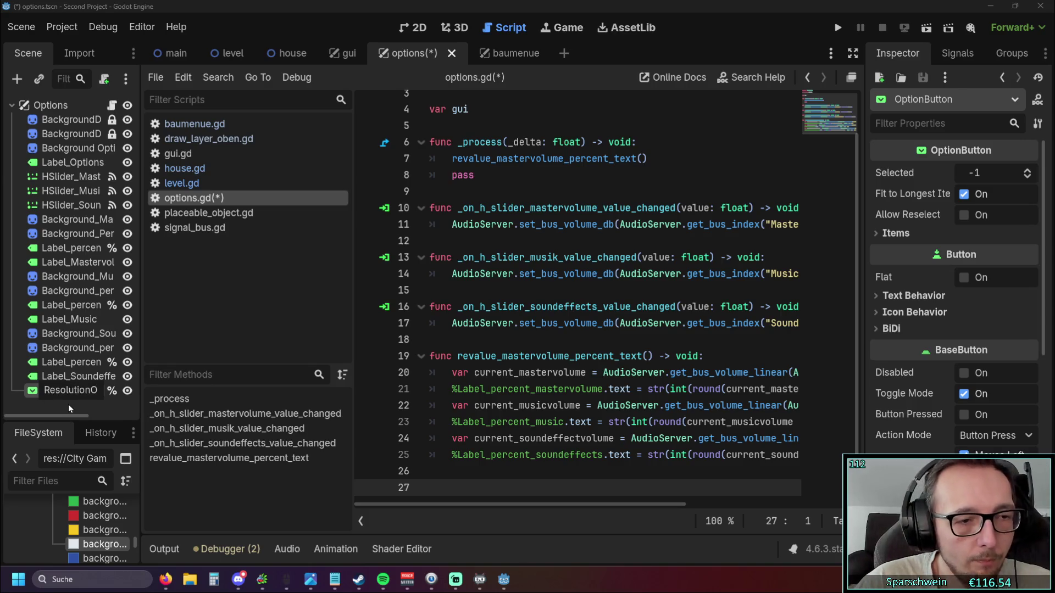
pyautogui.press('Return')
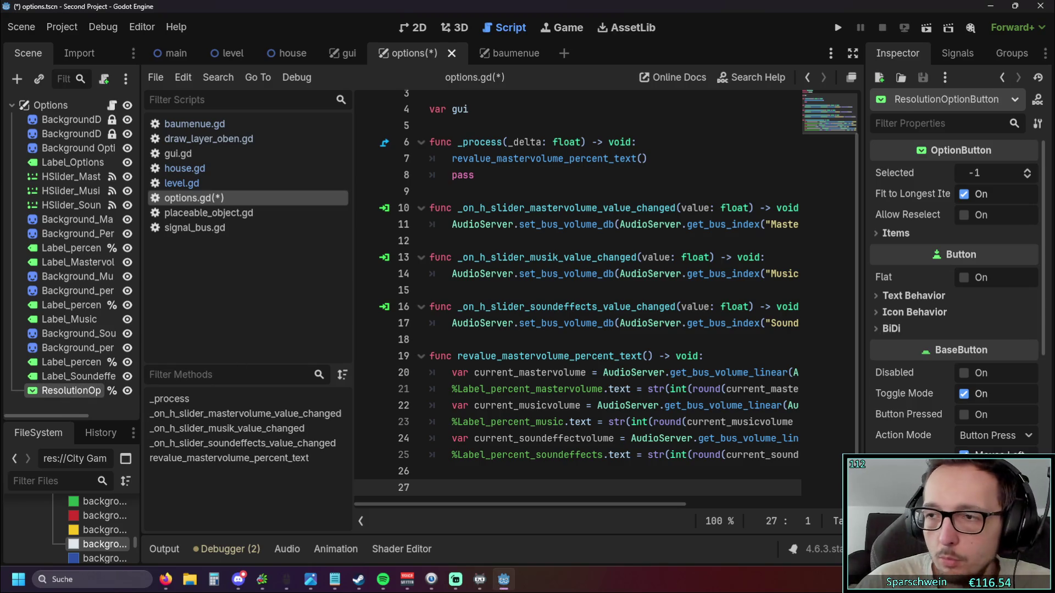
pyautogui.hotkey('alt', 'Tab')
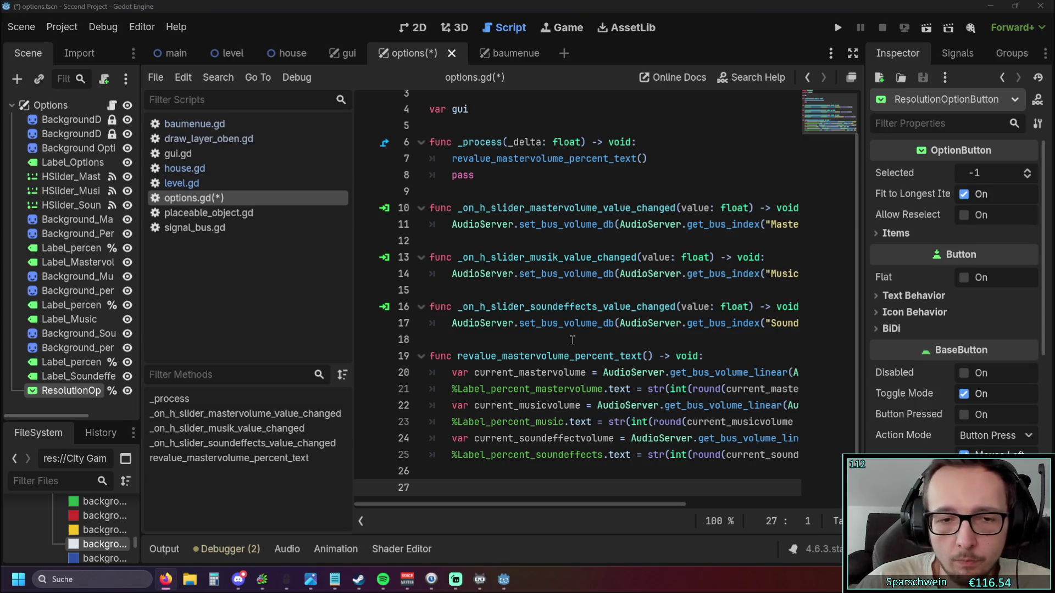
pyautogui.click(465, 483)
# - Write the 'func add_items() -> void:' header with a placeholder pass and an empty body line
pyautogui.write('func ')
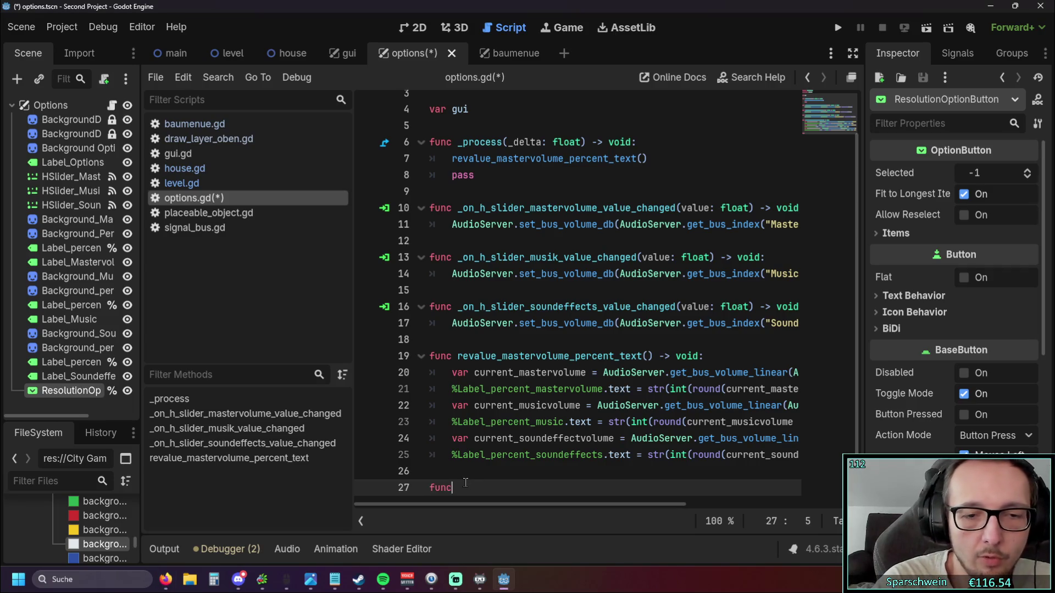
pyautogui.write('add_')
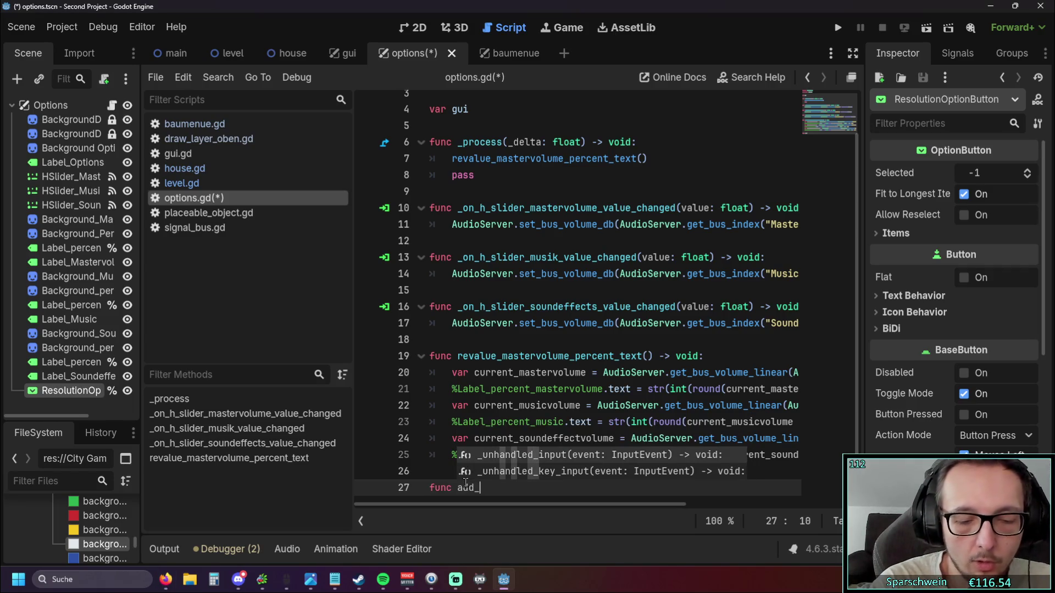
pyautogui.write('items')
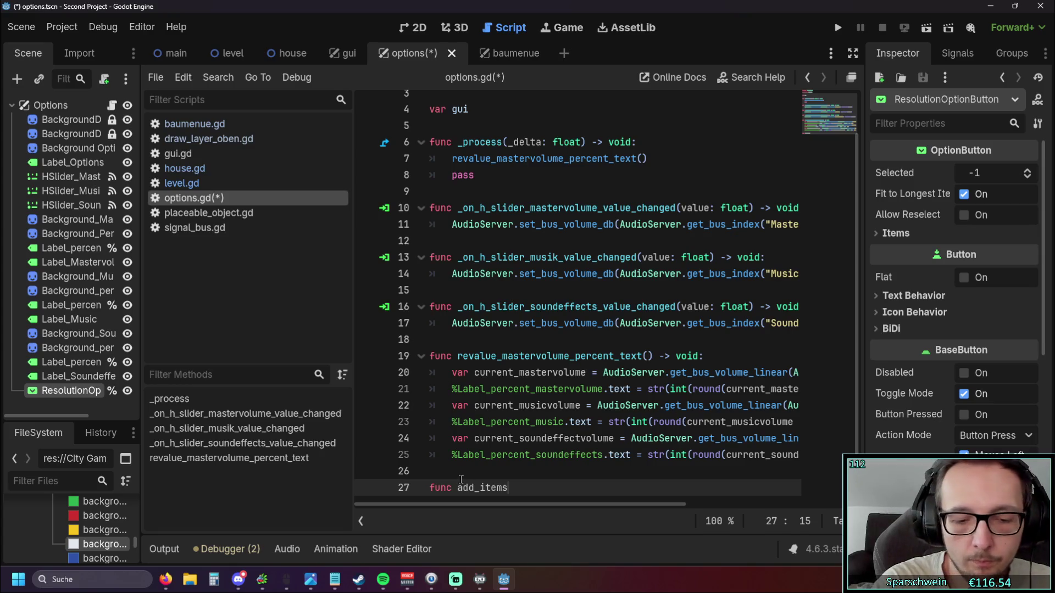
pyautogui.write('() -> void:')
pyautogui.press('Return')
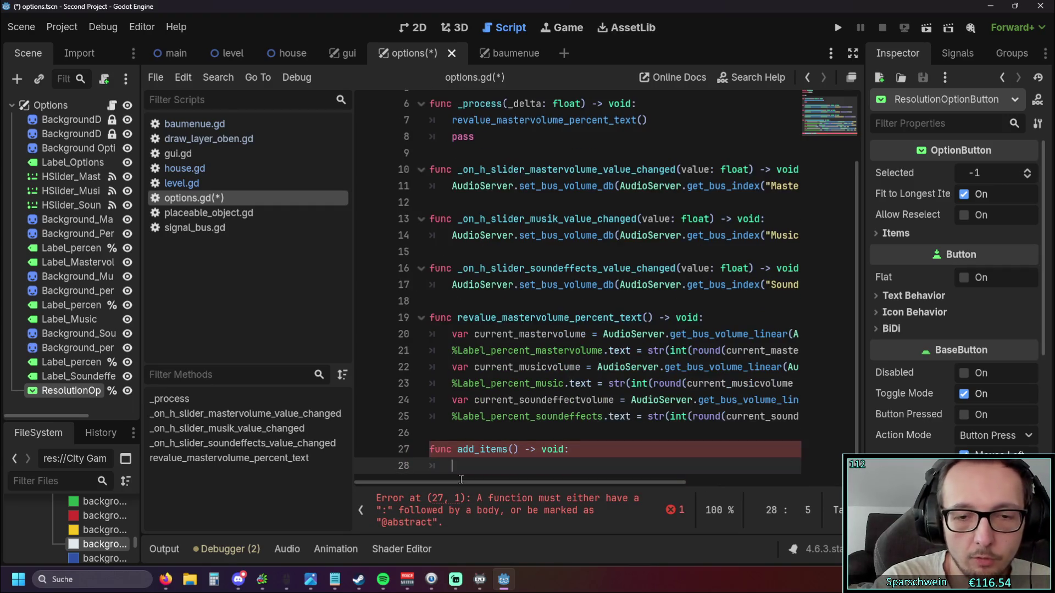
pyautogui.write('pass')
pyautogui.click(591, 475)
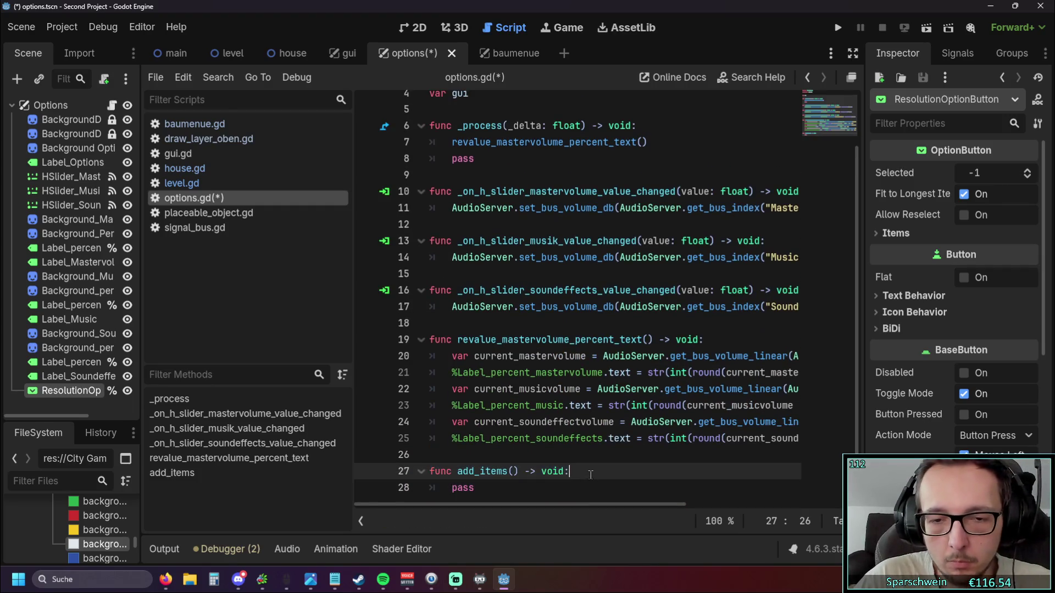
pyautogui.press('Return')
pyautogui.hotkey('alt', 'Tab')
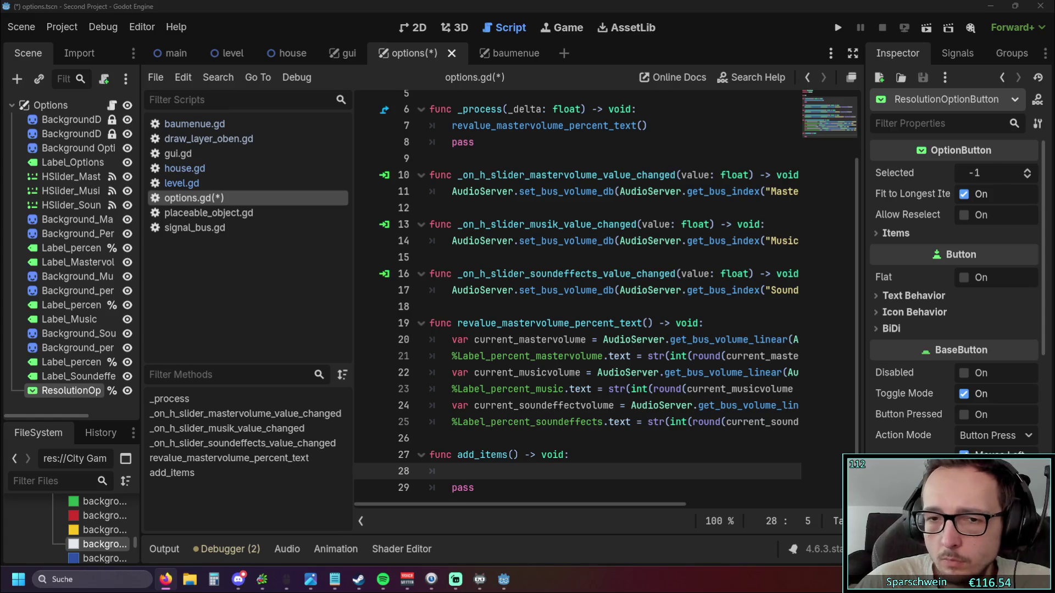
pyautogui.click(482, 472)
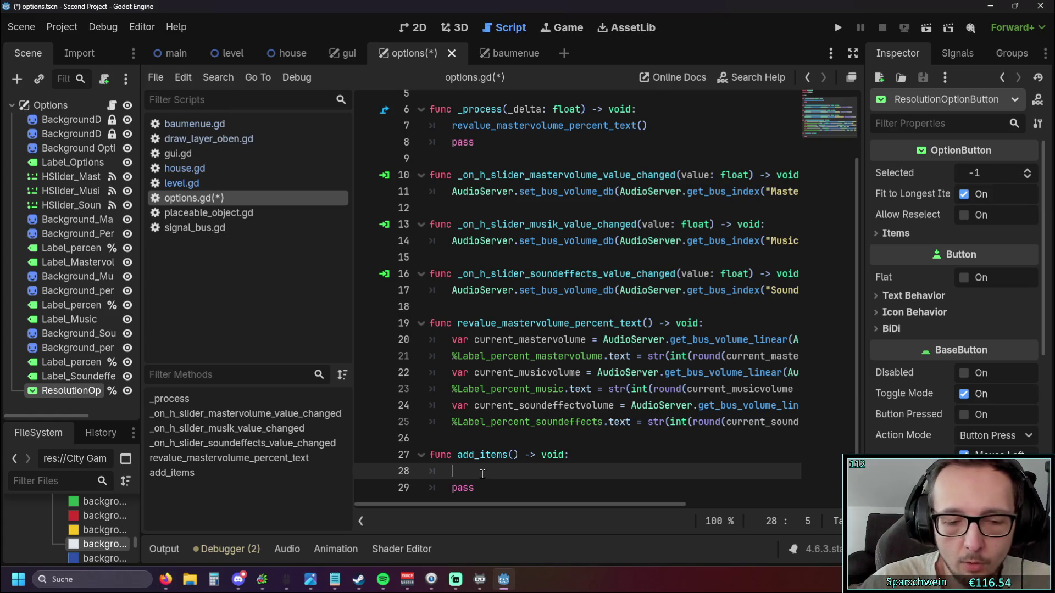
# - Start a %ResolutionOptionButton.add_item() call inside add_items using autocomplete
pyautogui.write('%')
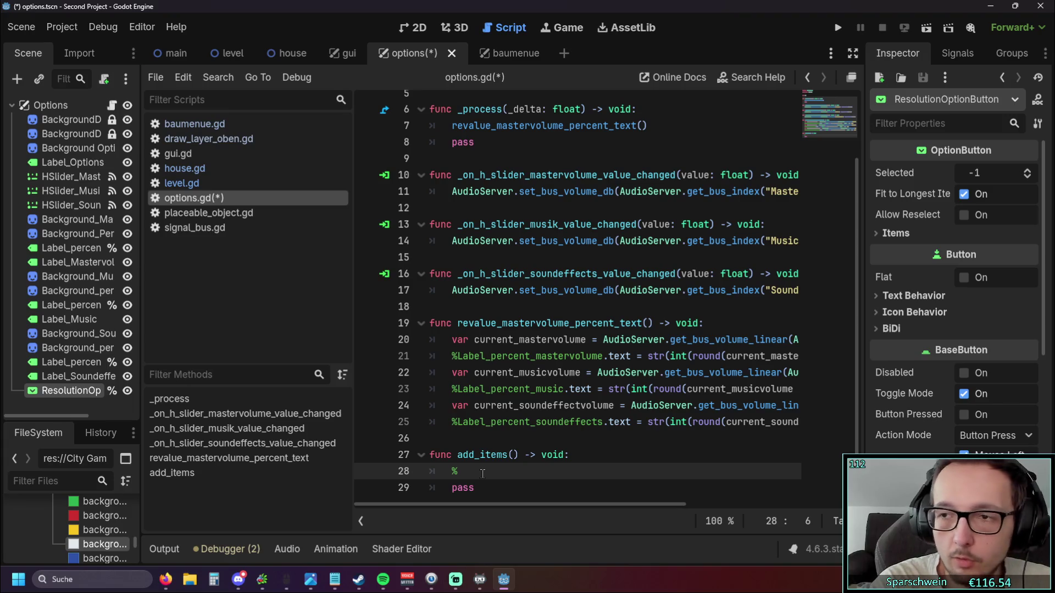
pyautogui.write('Re')
pyautogui.press('Return')
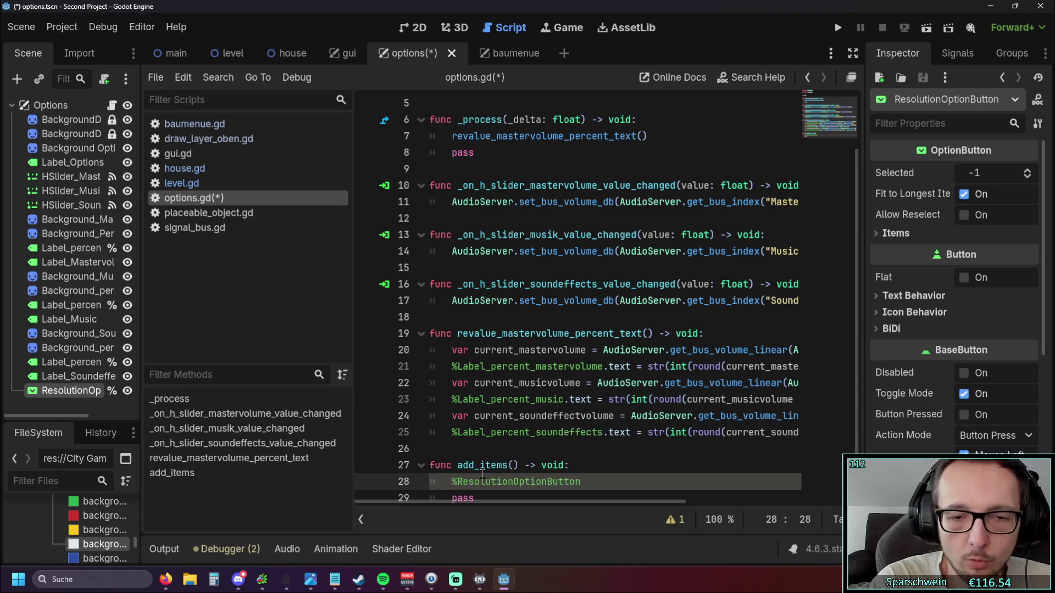
pyautogui.write('.add')
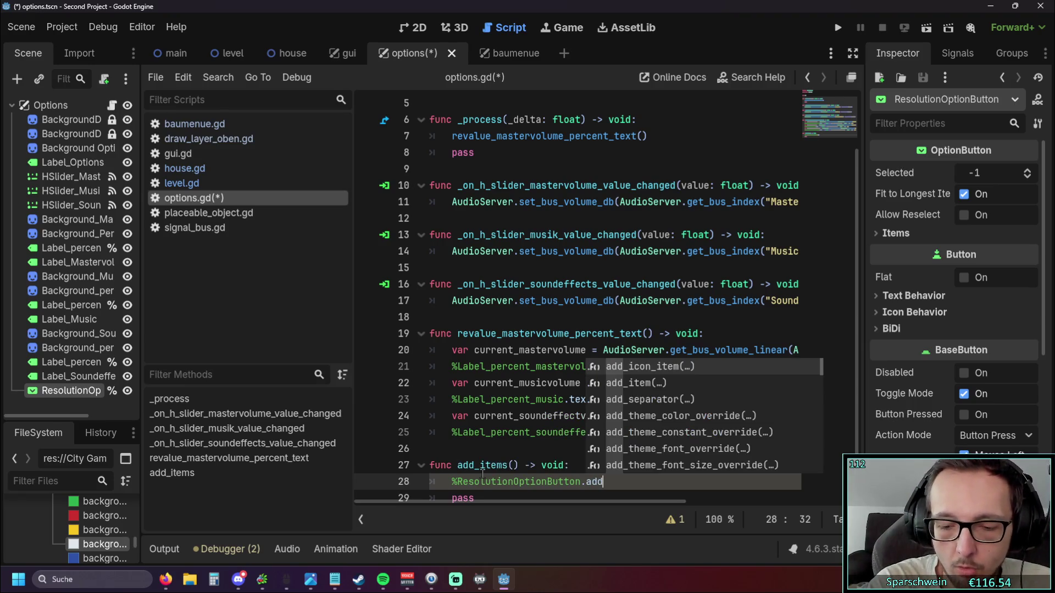
pyautogui.press('Down')
pyautogui.press('Return')
pyautogui.scroll(-1, 604, 385)
pyautogui.click(660, 372)
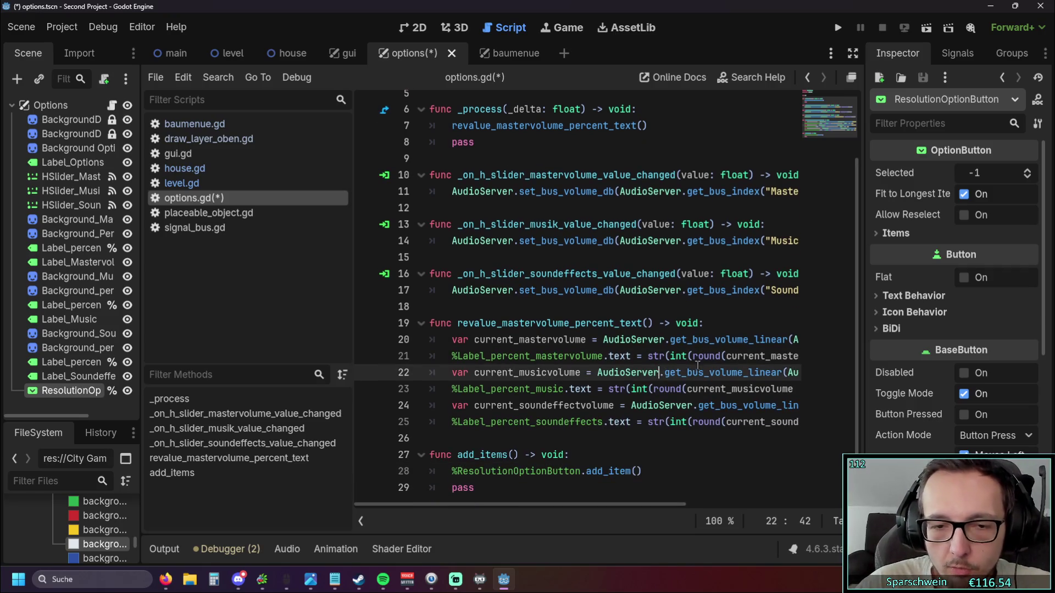
pyautogui.hotkey('alt', 'Tab')
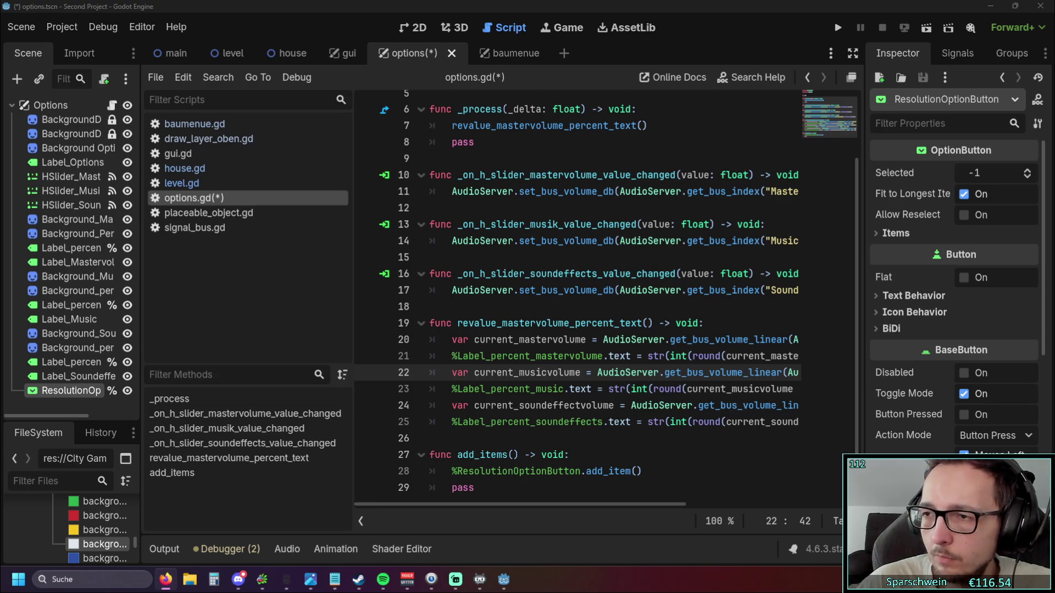
# - Fill the add_item label with "1260x720" and remove the stray extra quote
pyautogui.click(673, 468)
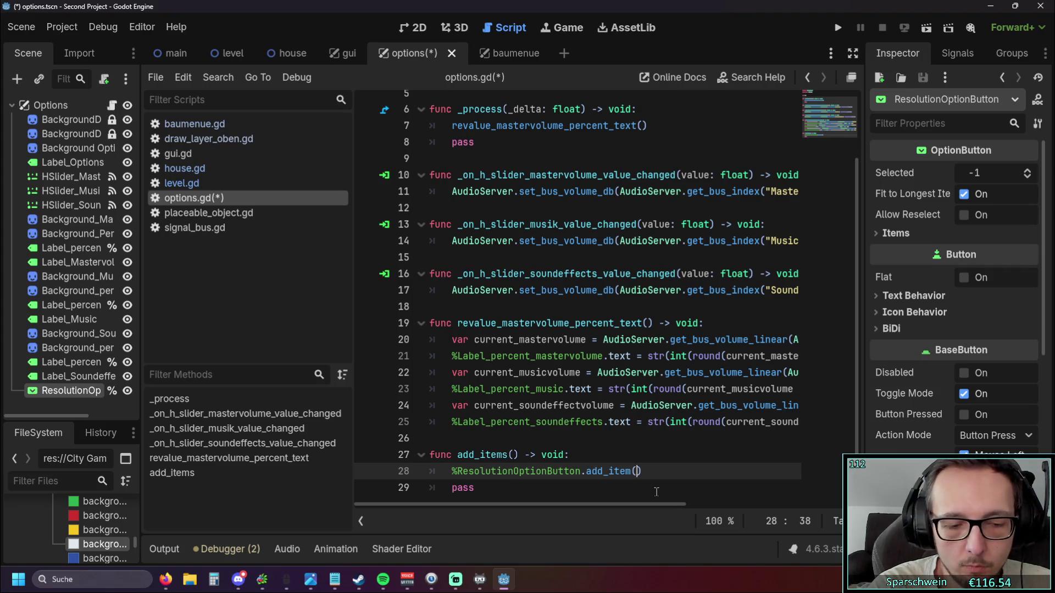
pyautogui.write('1260')
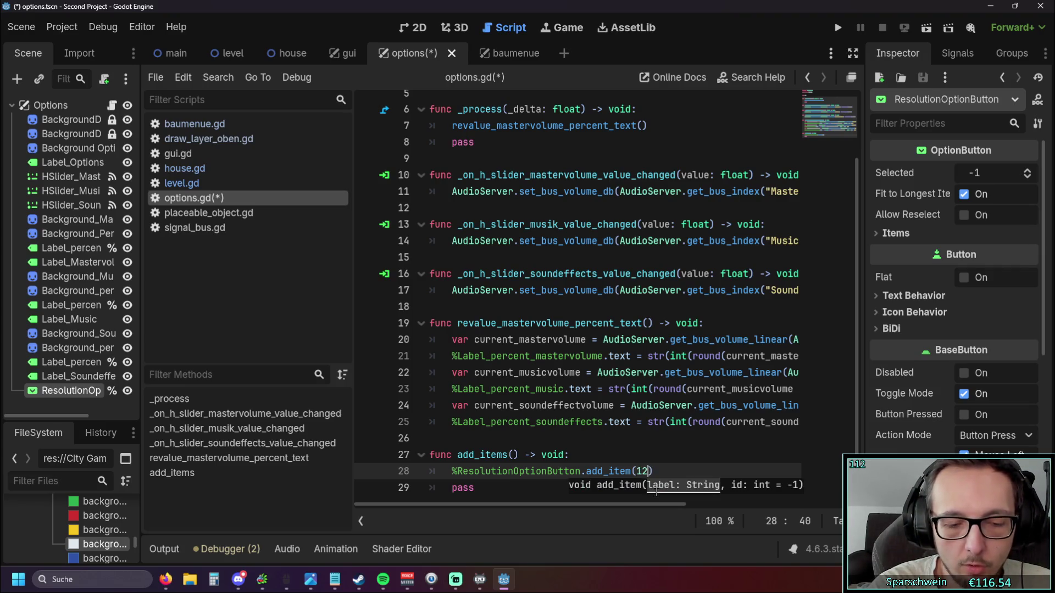
pyautogui.write('x720')
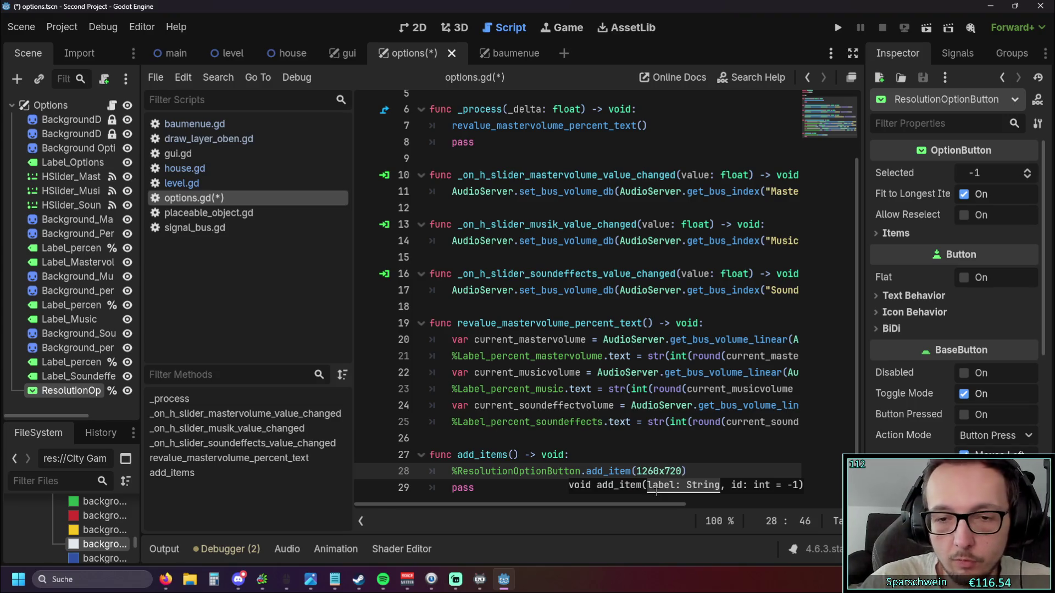
pyautogui.write('"')
pyautogui.click(637, 471)
pyautogui.write('"')
pyautogui.click(695, 470)
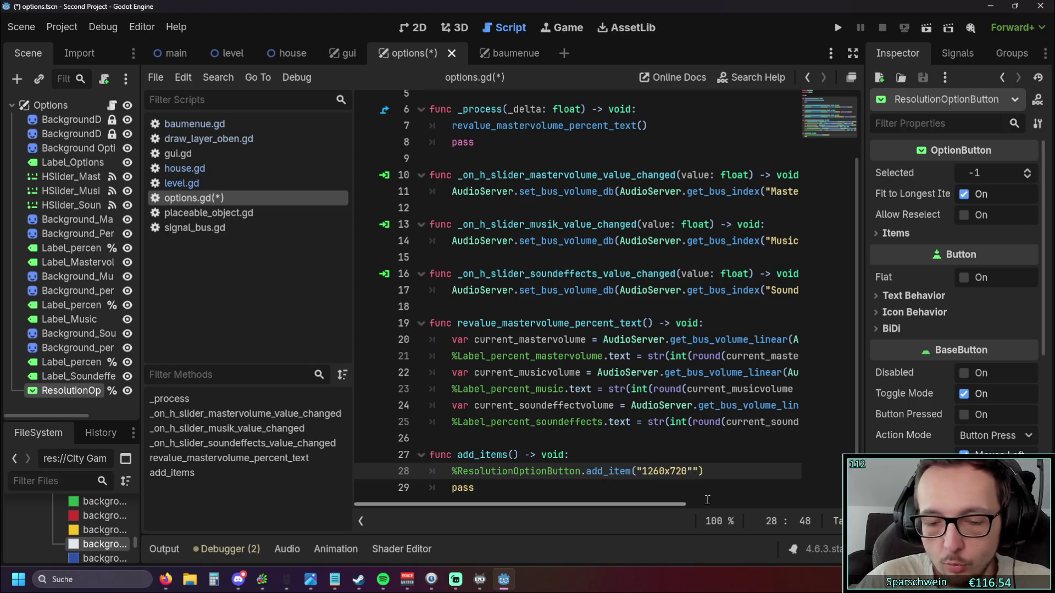
pyautogui.press('BackSpace')
pyautogui.click(700, 442)
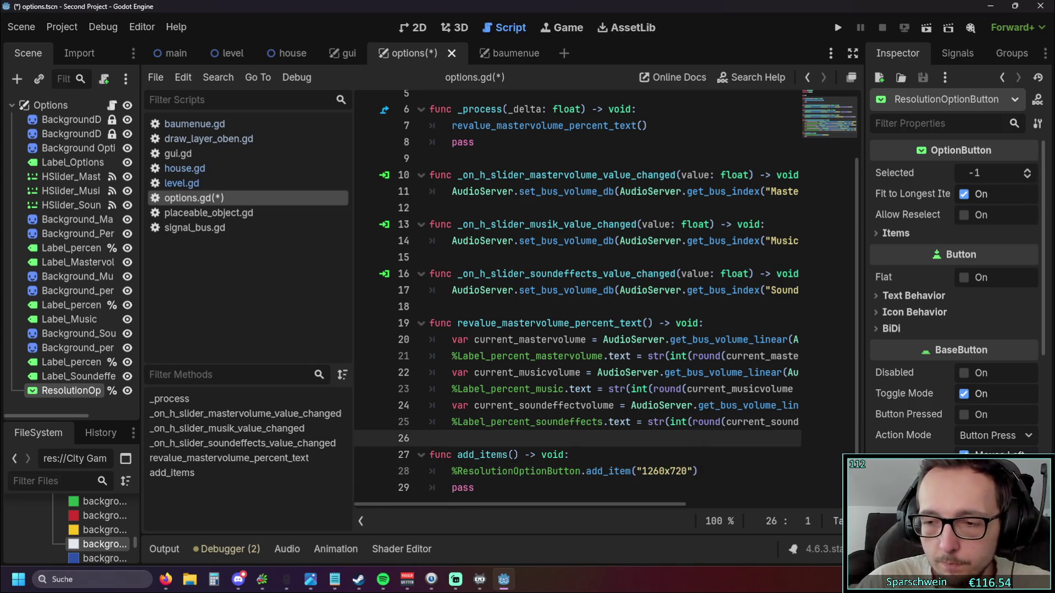
# - Correct the label to 1280x720 and add an empty line below it
pyautogui.hotkey('alt', 'Tab')
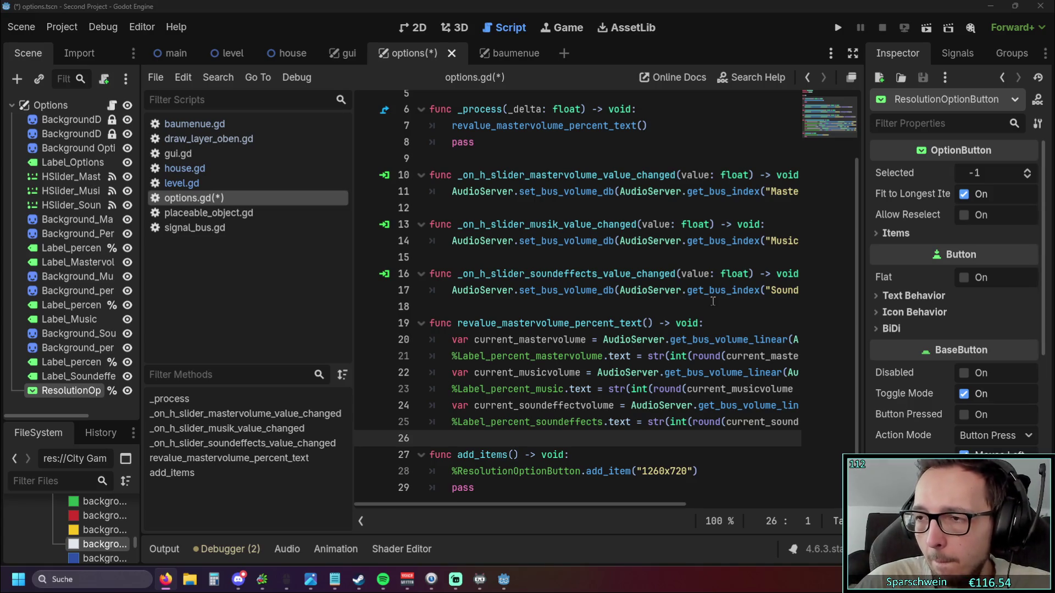
pyautogui.click(717, 471)
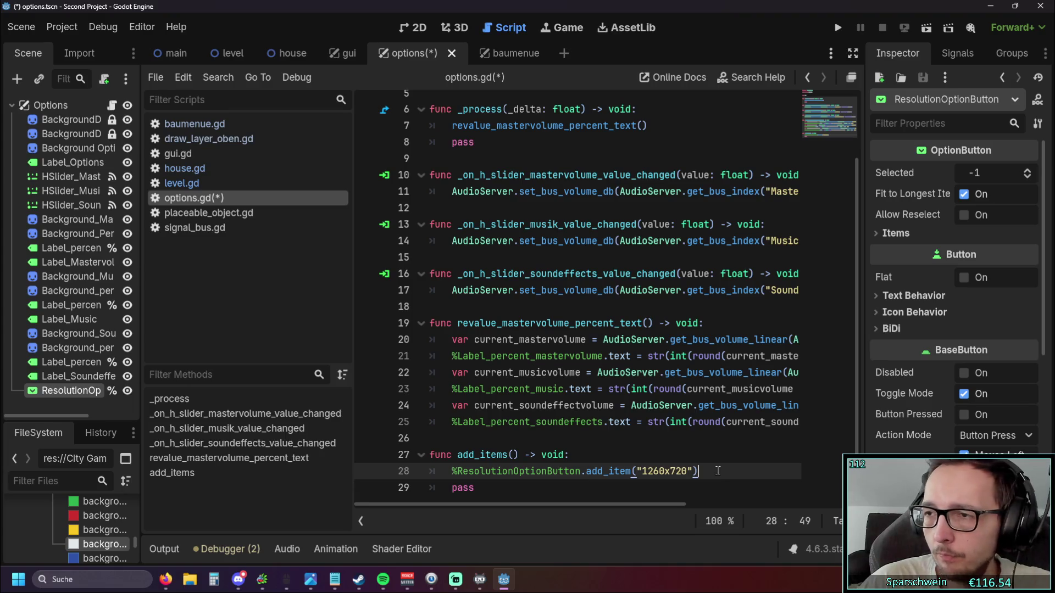
pyautogui.click(655, 470)
pyautogui.press('Delete')
pyautogui.write('8')
pyautogui.press('End')
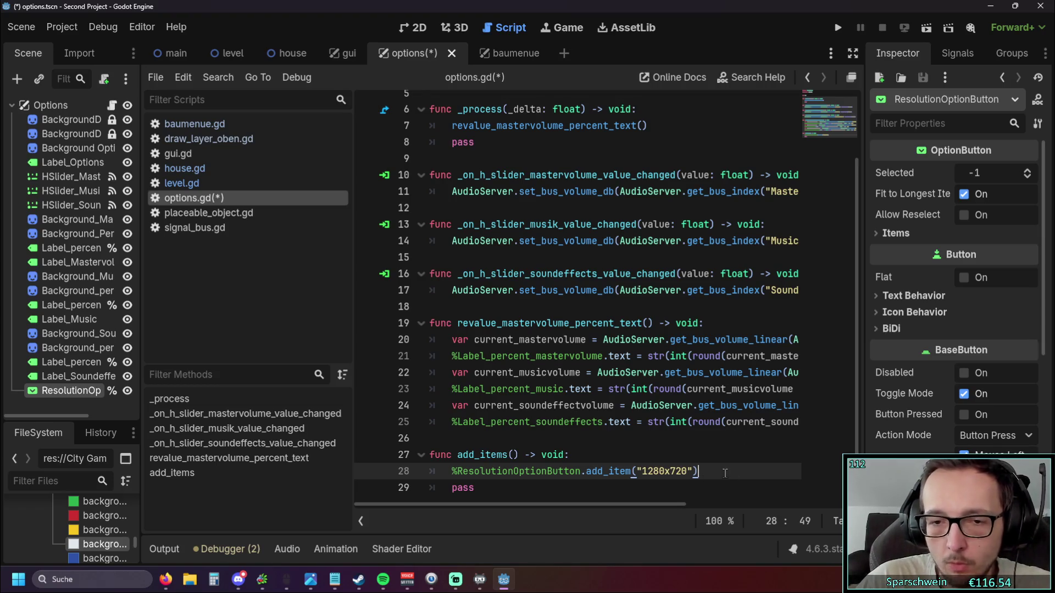
pyautogui.press('Return')
# - Duplicate the add_item line and change the copy's label to 1600x900
pyautogui.moveTo(698, 456); pyautogui.dragTo(462, 455)
pyautogui.hotkey('ctrl', 'c')
pyautogui.press('Down')
pyautogui.hotkey('ctrl', 'v')
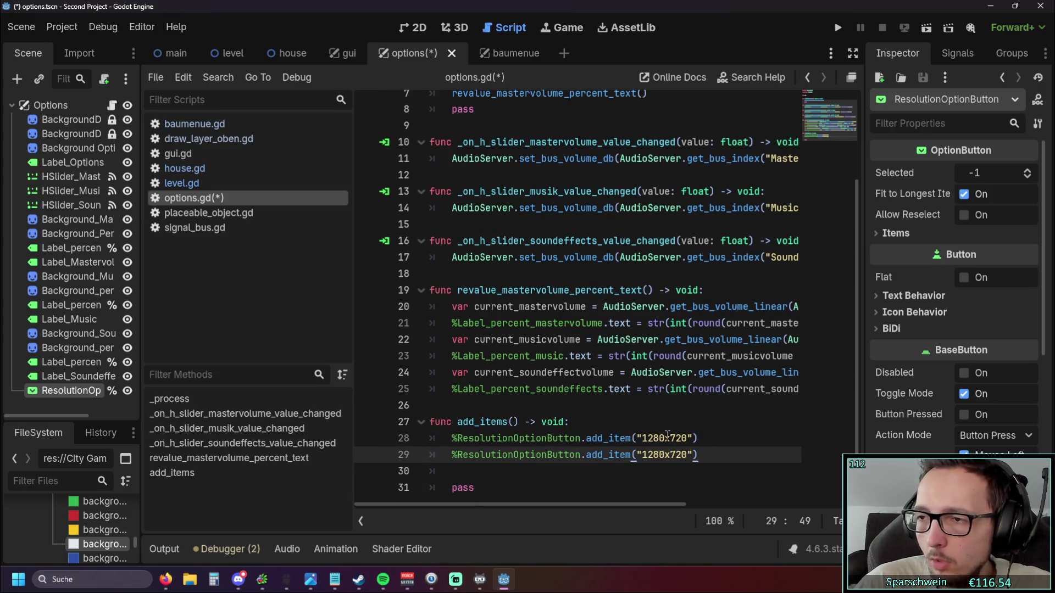
pyautogui.moveTo(643, 455); pyautogui.dragTo(666, 455)
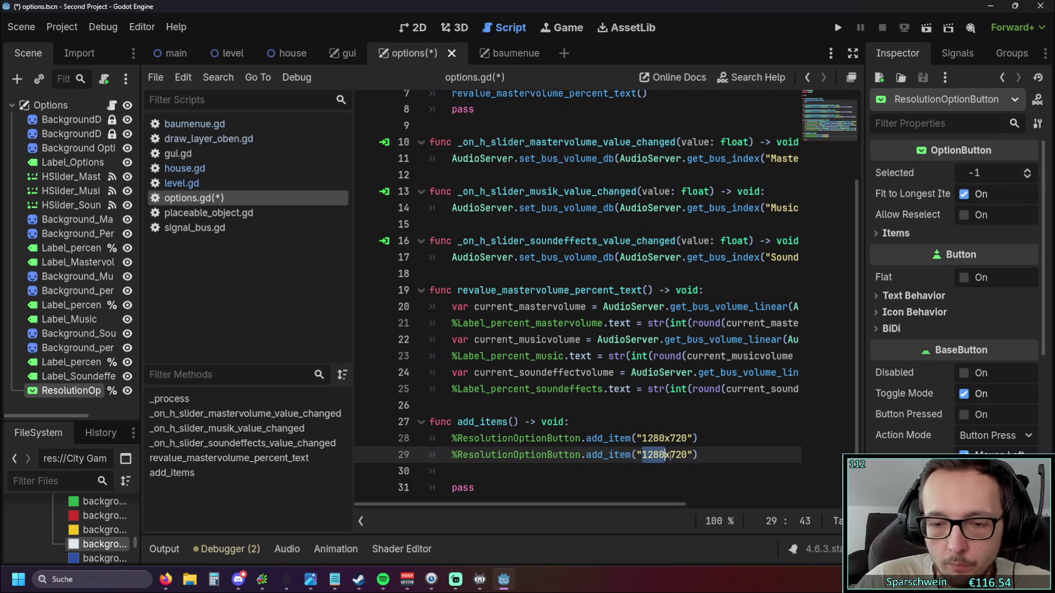
pyautogui.write('1600')
pyautogui.click(670, 456)
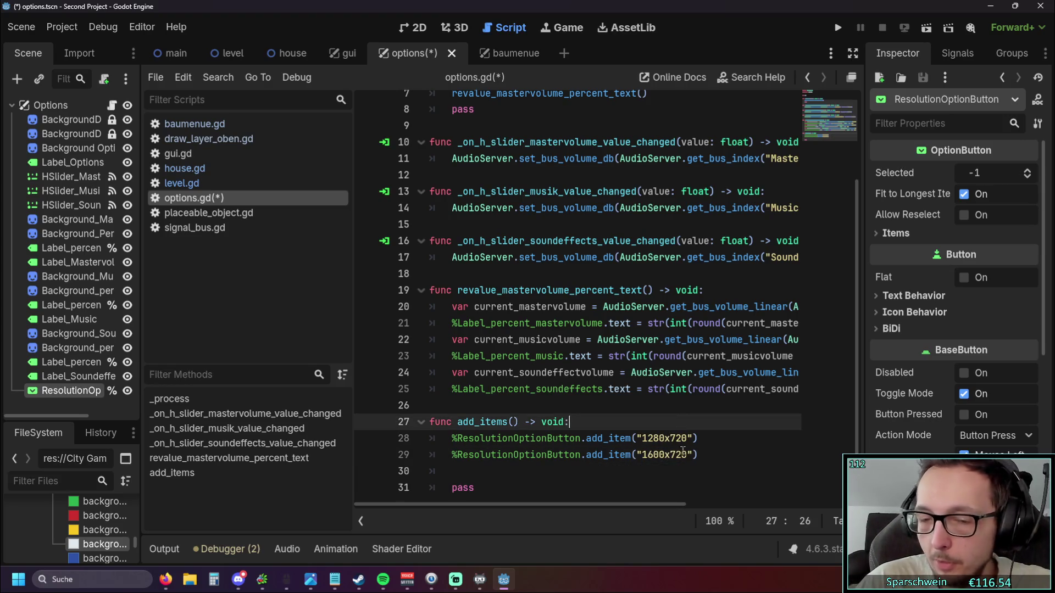
pyautogui.moveTo(669, 456); pyautogui.dragTo(688, 456)
pyautogui.write('900')
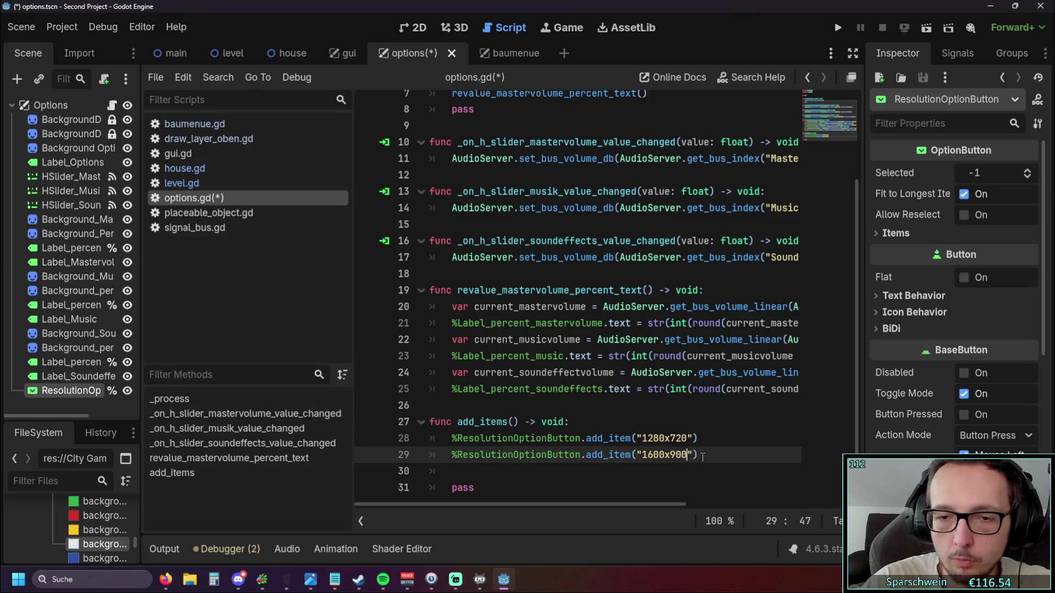
# - Add a 1024x546 add_item line at the top of add_items
pyautogui.click(686, 428)
pyautogui.press('Return')
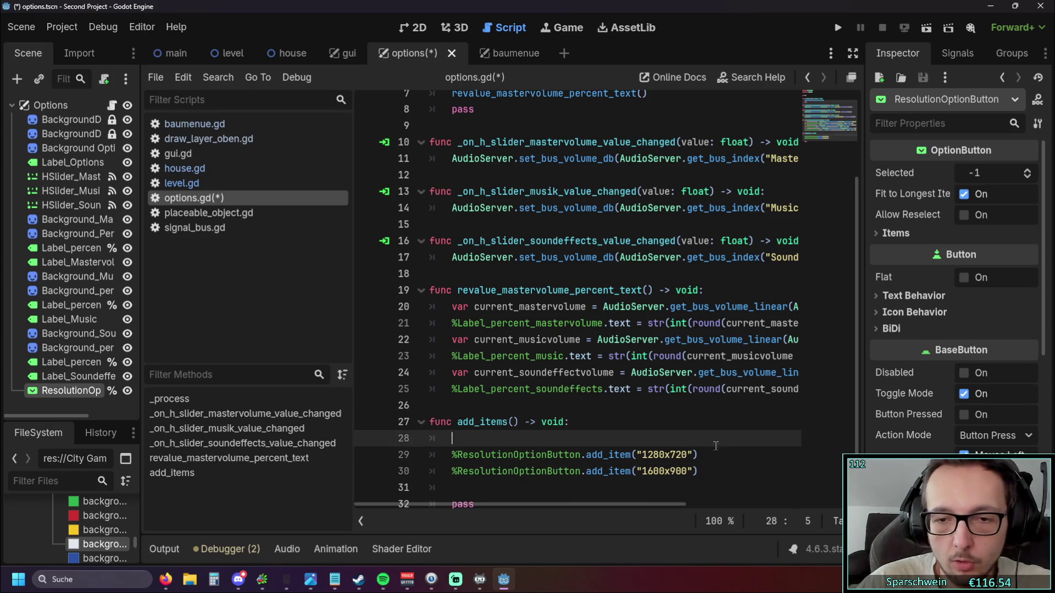
pyautogui.moveTo(699, 455); pyautogui.dragTo(451, 455)
pyautogui.hotkey('ctrl', 'c')
pyautogui.click(554, 440)
pyautogui.hotkey('ctrl', 'v')
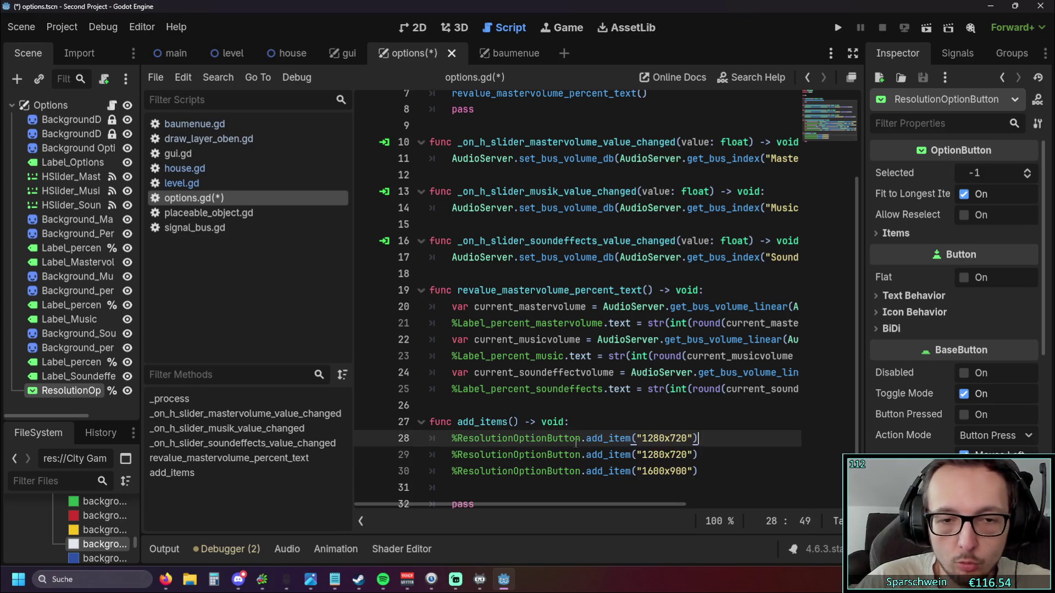
pyautogui.moveTo(641, 440); pyautogui.dragTo(664, 439)
pyautogui.write('1024')
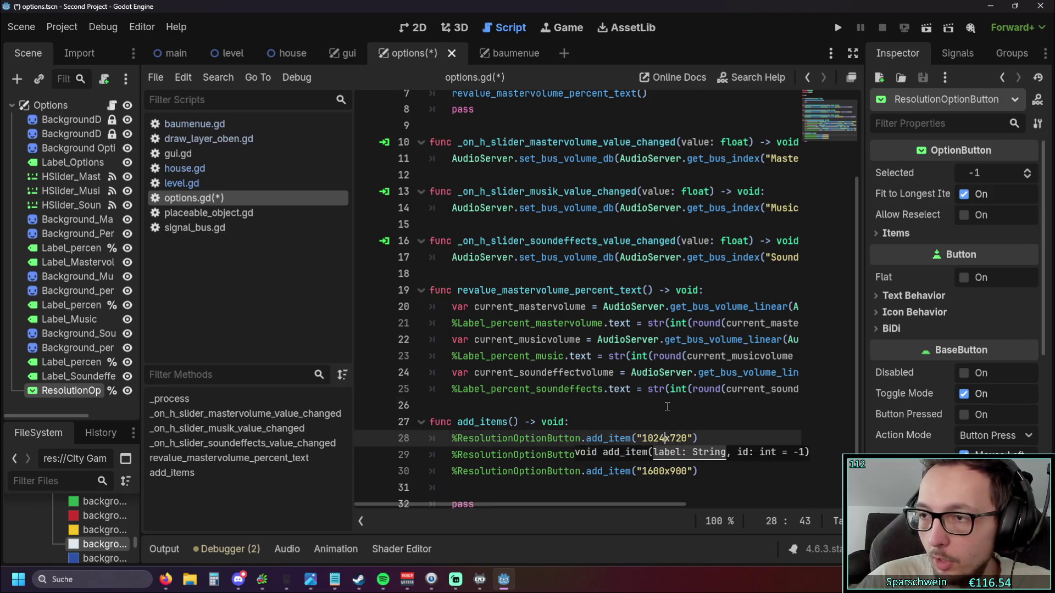
pyautogui.click(668, 407)
pyautogui.moveTo(670, 439); pyautogui.dragTo(687, 438)
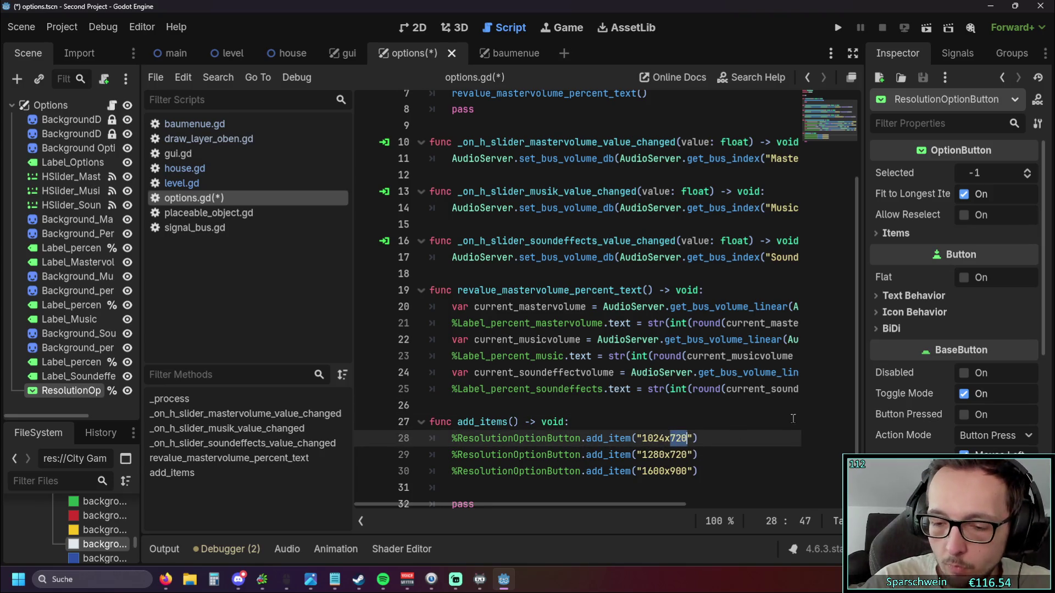
pyautogui.press('BackSpace')
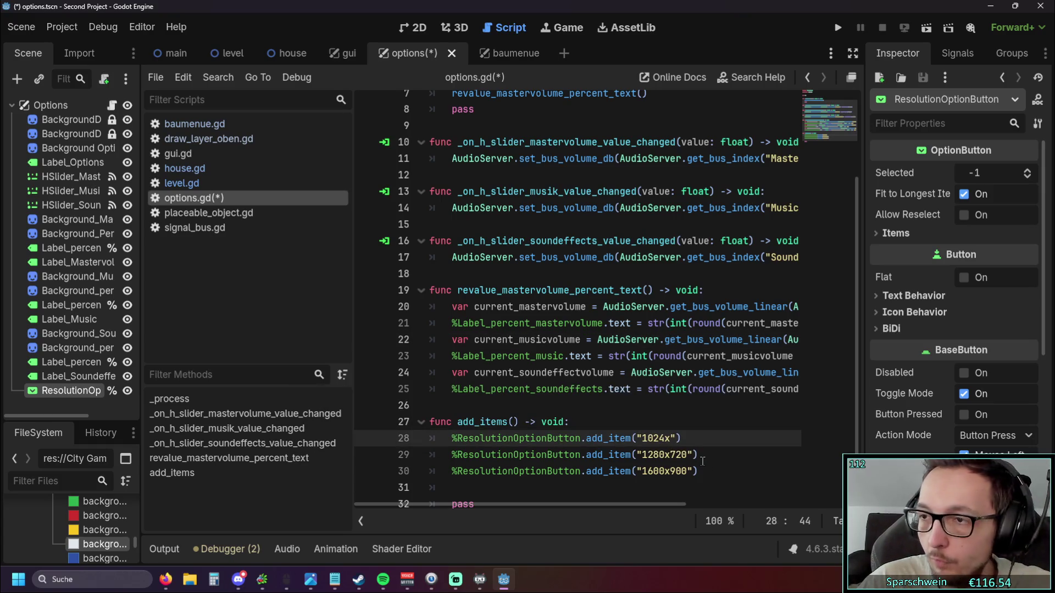
pyautogui.write('546')
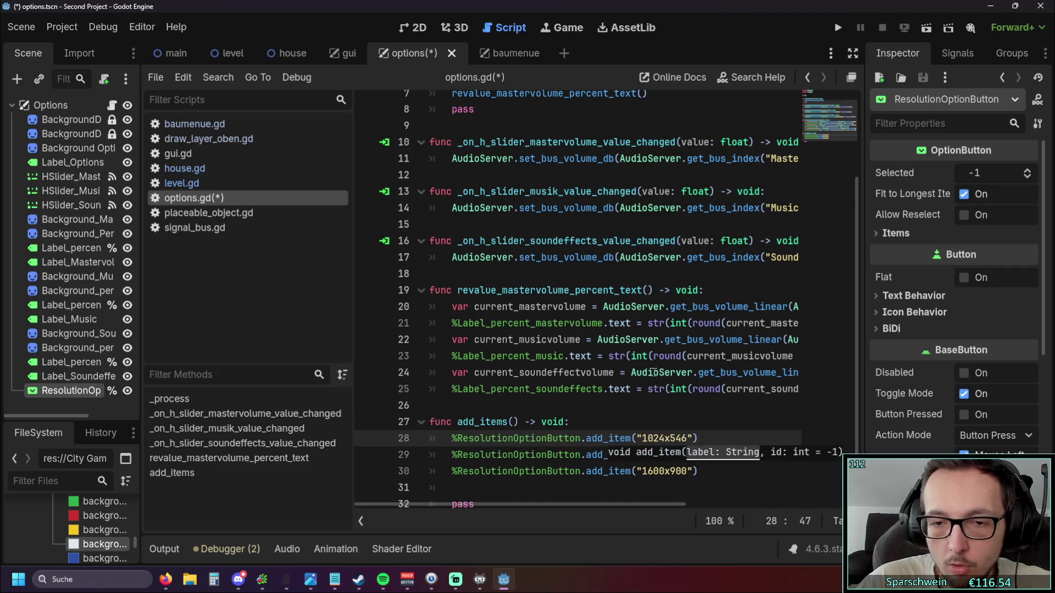
# - Add a 1900x1080 add_item line after the 1600x900 entry
pyautogui.scroll(-1, 704, 461)
pyautogui.click(709, 461)
pyautogui.press('Return')
pyautogui.press('Delete')
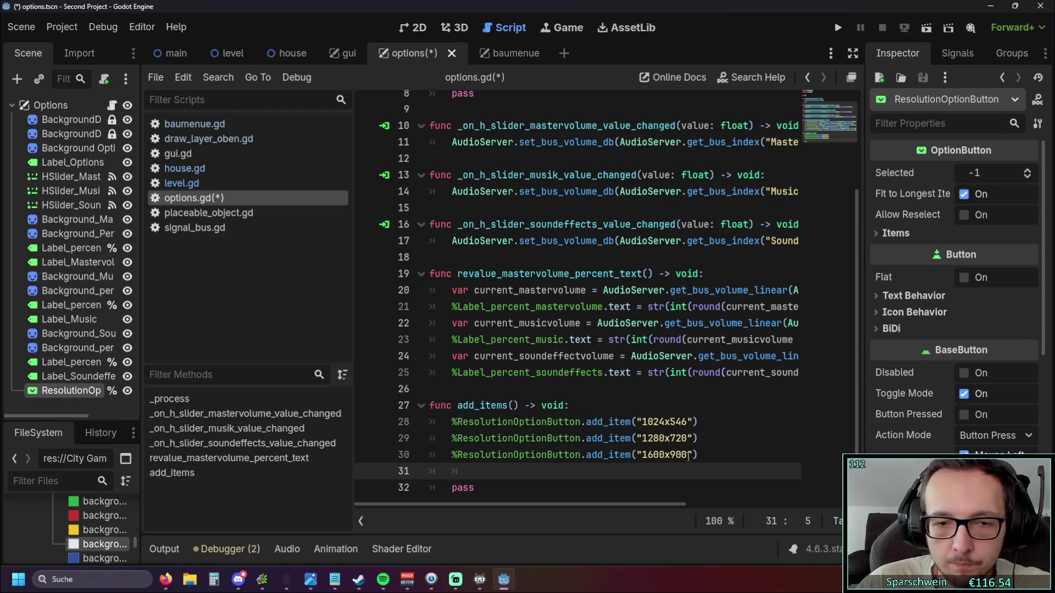
pyautogui.hotkey('ctrl', 'v')
pyautogui.moveTo(642, 471); pyautogui.dragTo(661, 472)
pyautogui.write('19')
pyautogui.press('Delete')
pyautogui.write('20')
pyautogui.press('Right')
pyautogui.press('Delete')
pyautogui.press('Delete')
pyautogui.press('Delete')
pyautogui.write('1080')
# - Delete the leftover pass line from add_items
pyautogui.click(722, 409)
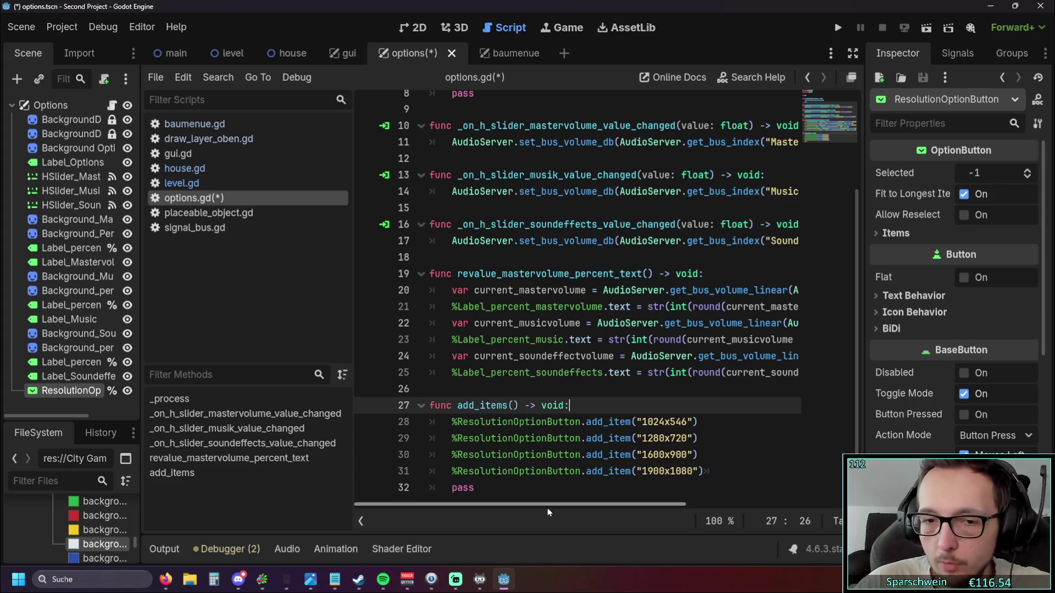
pyautogui.click(476, 488)
pyautogui.hotkey('shift', 'Home')
pyautogui.press('BackSpace')
pyautogui.press('BackSpace')
pyautogui.hotkey('alt', 'Tab')
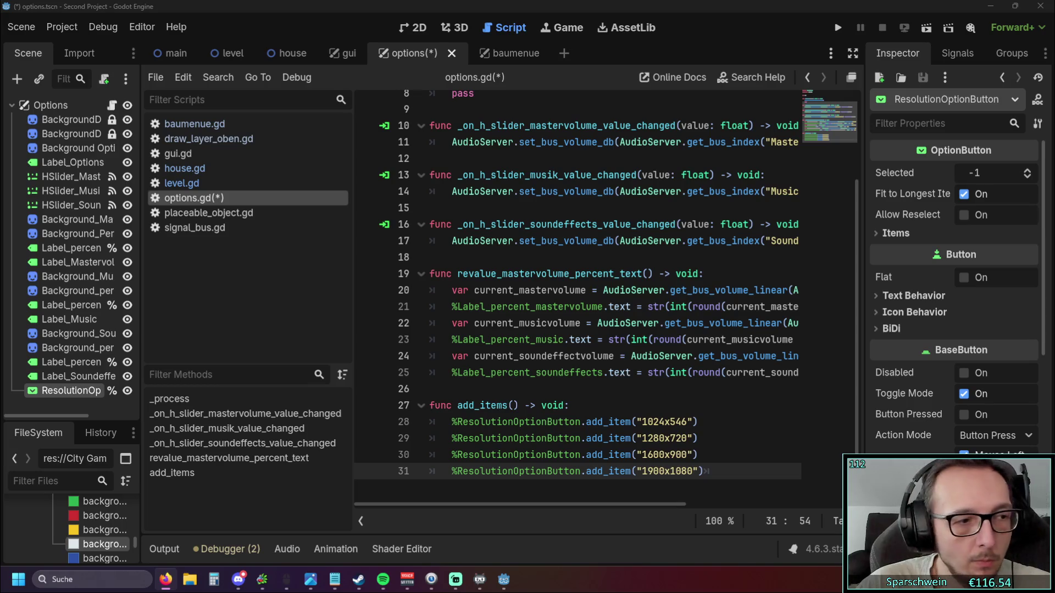
# - Run the project, open Optionen via the gear button to check the dropdown, then stop the game
pyautogui.click(838, 26)
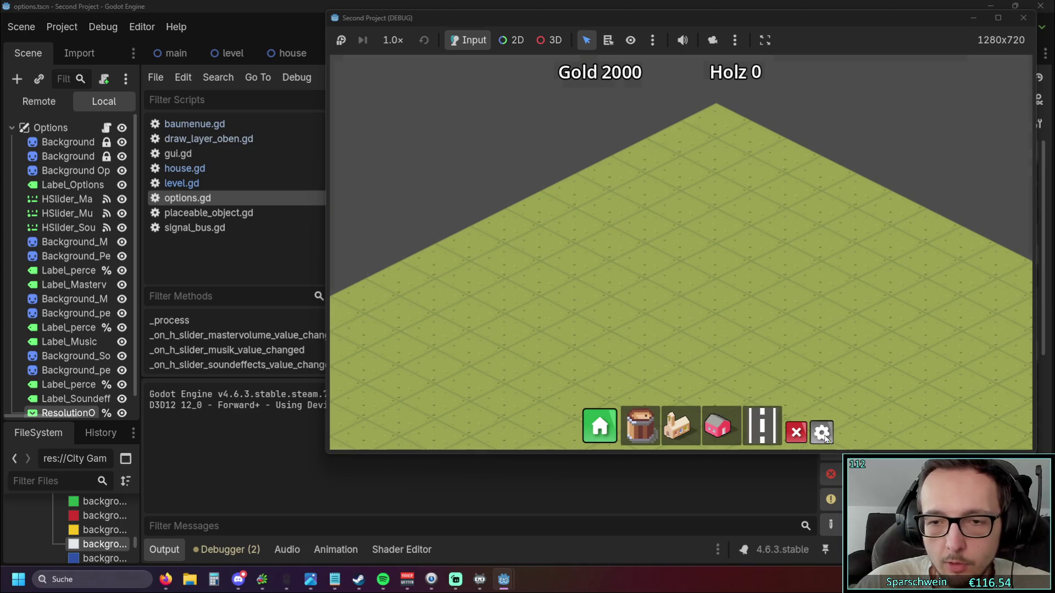
pyautogui.click(821, 433)
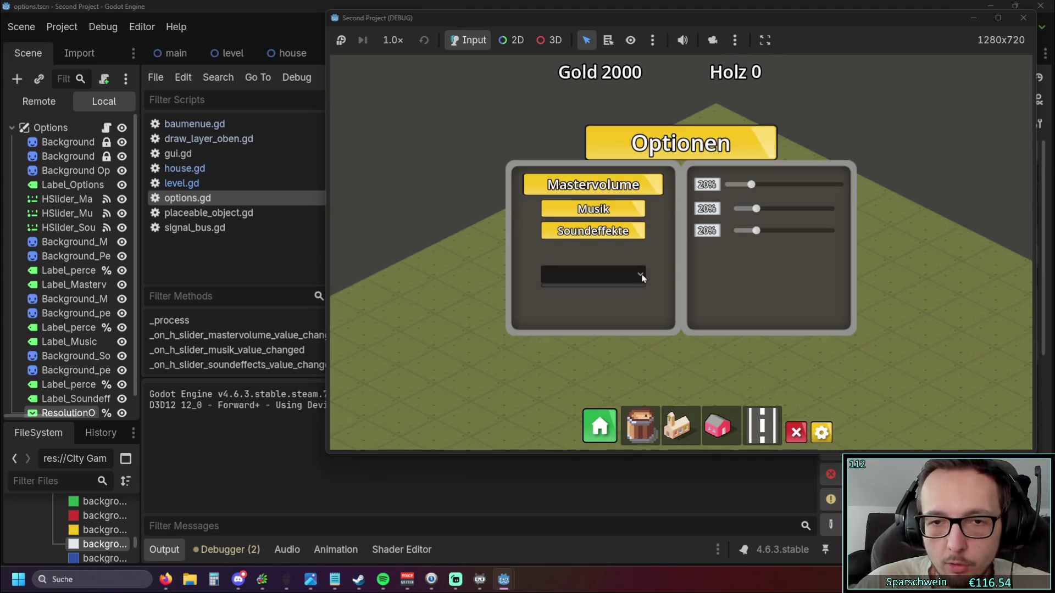
pyautogui.click(1023, 18)
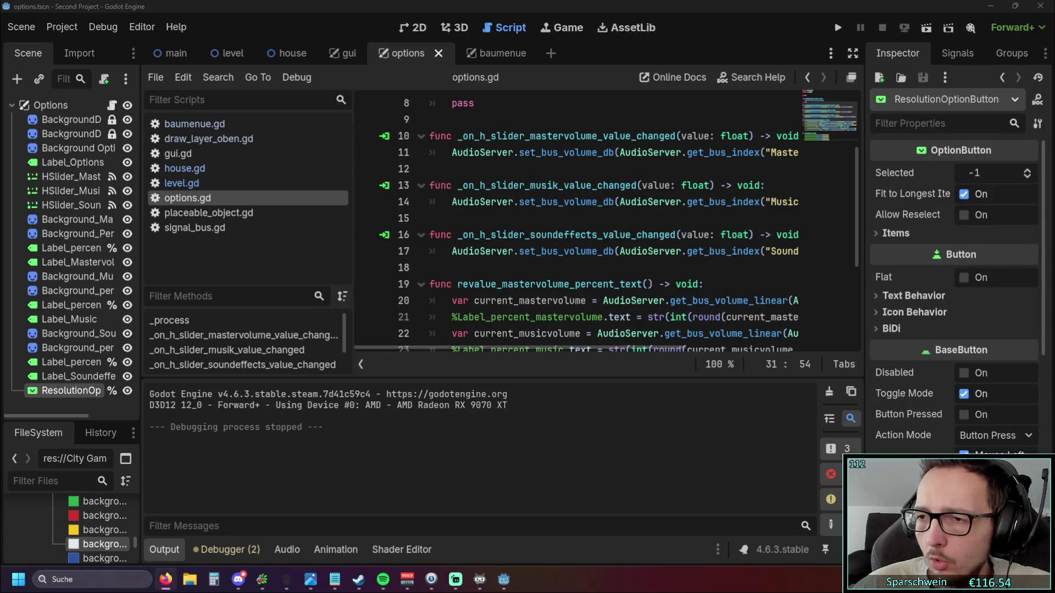
# - Trim trailing whitespace after the last add_item line and delete the pass line in _process
pyautogui.scroll(-3, 604, 231)
pyautogui.click(749, 320)
pyautogui.press('BackSpace')
pyautogui.press('BackSpace')
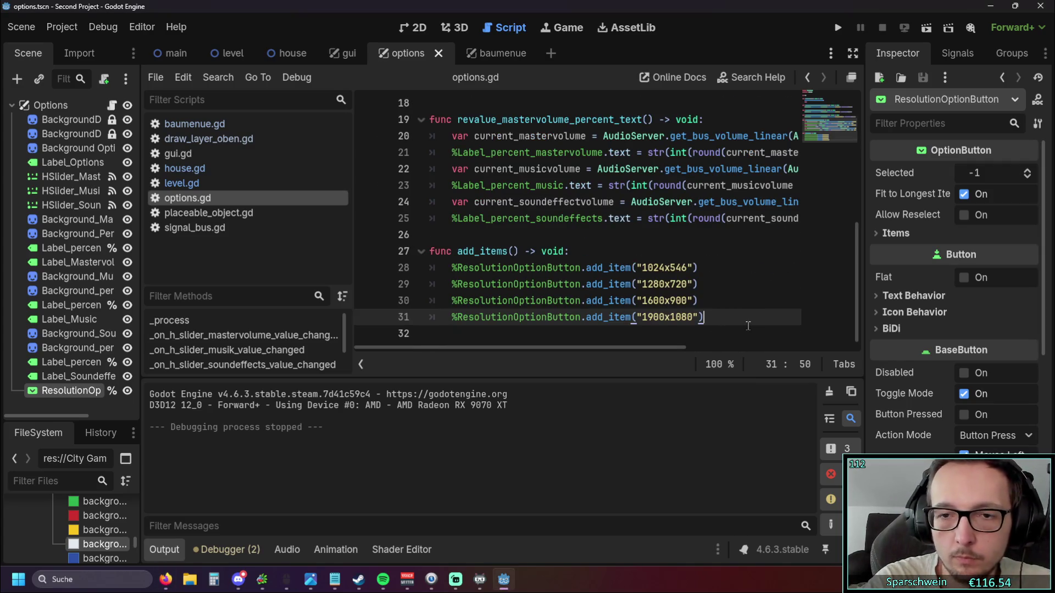
pyautogui.scroll(6, 681, 314)
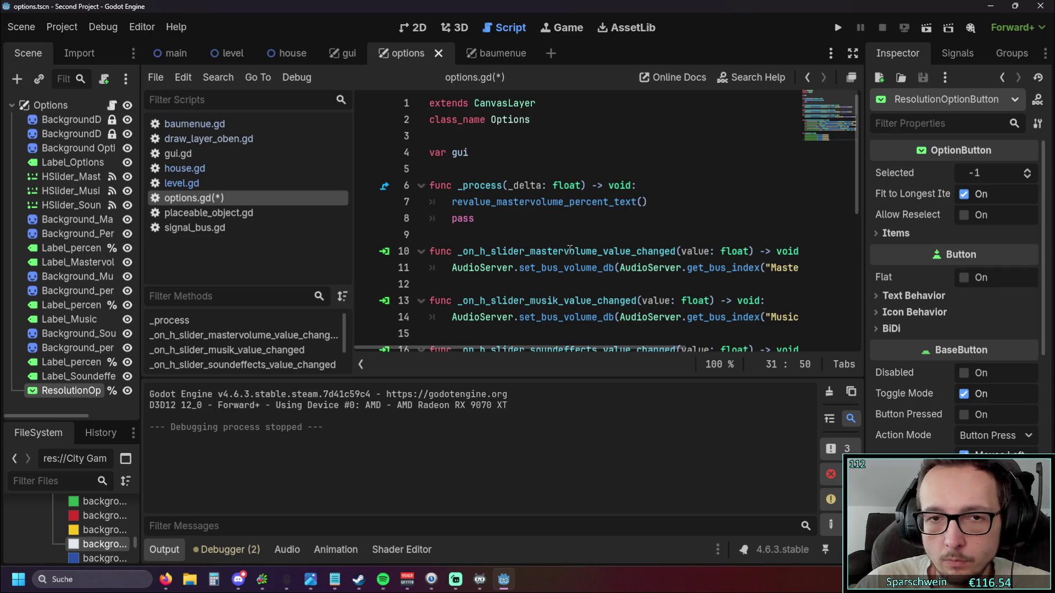
pyautogui.click(524, 225)
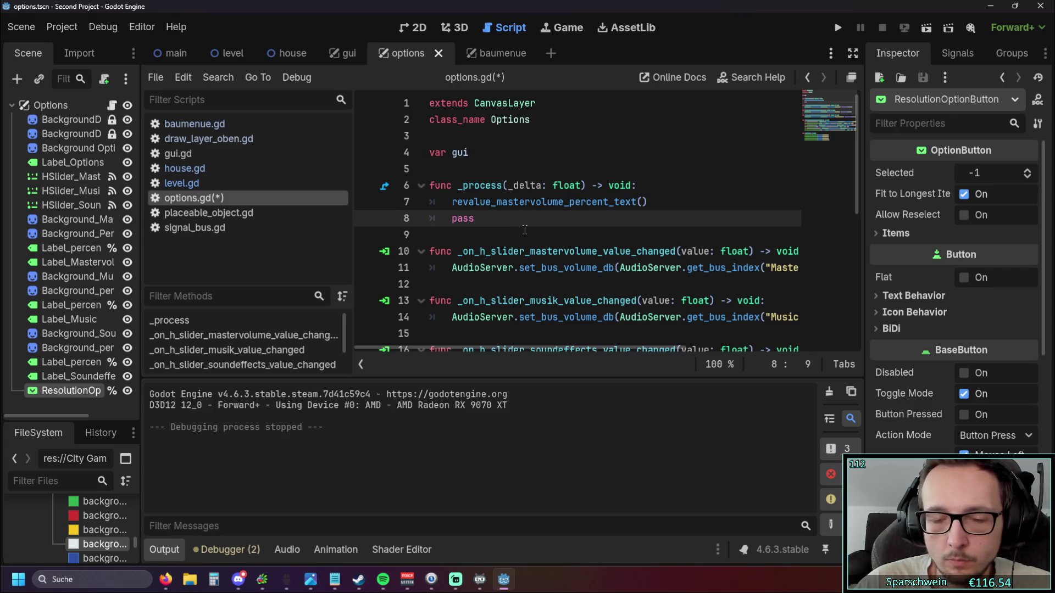
pyautogui.press('BackSpace')
pyautogui.press('BackSpace')
pyautogui.press('BackSpace')
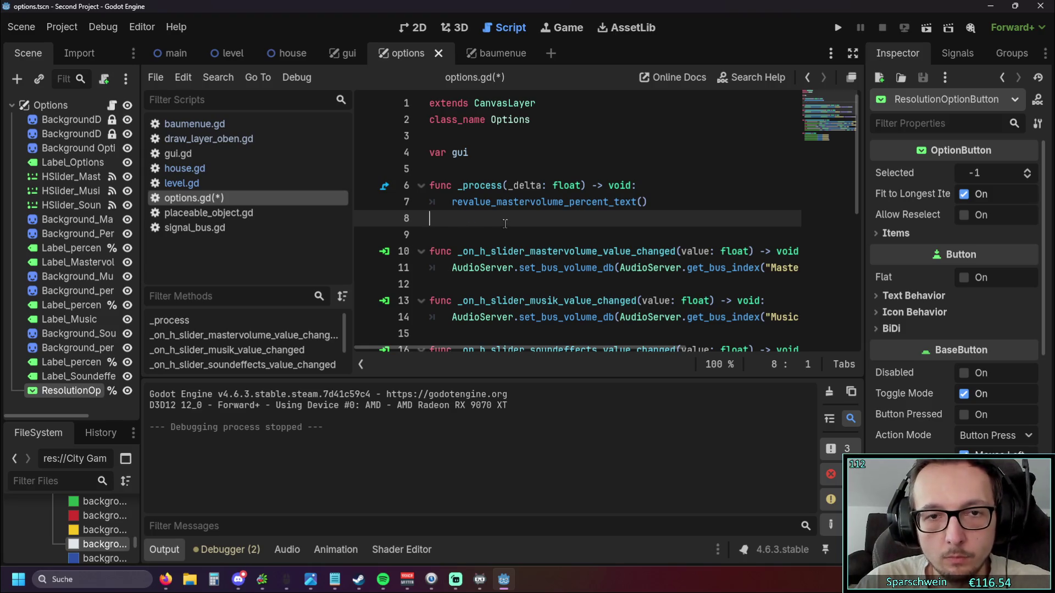
# - Add a 'func _ready() -> void:' below var gui and paste the add_items() call into it
pyautogui.click(503, 159)
pyautogui.press('Return')
pyautogui.press('Return')
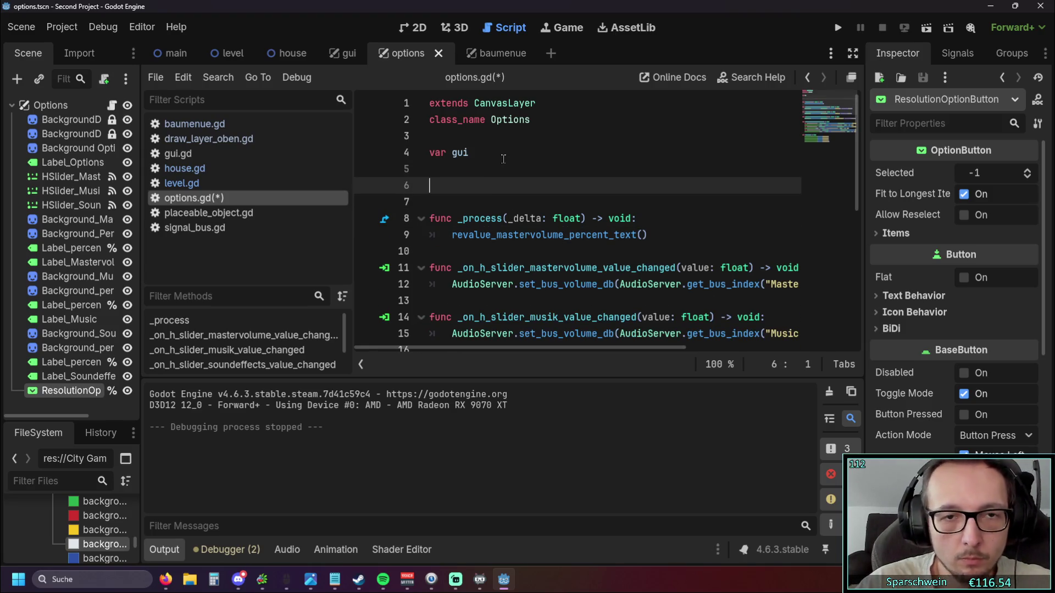
pyautogui.write('func')
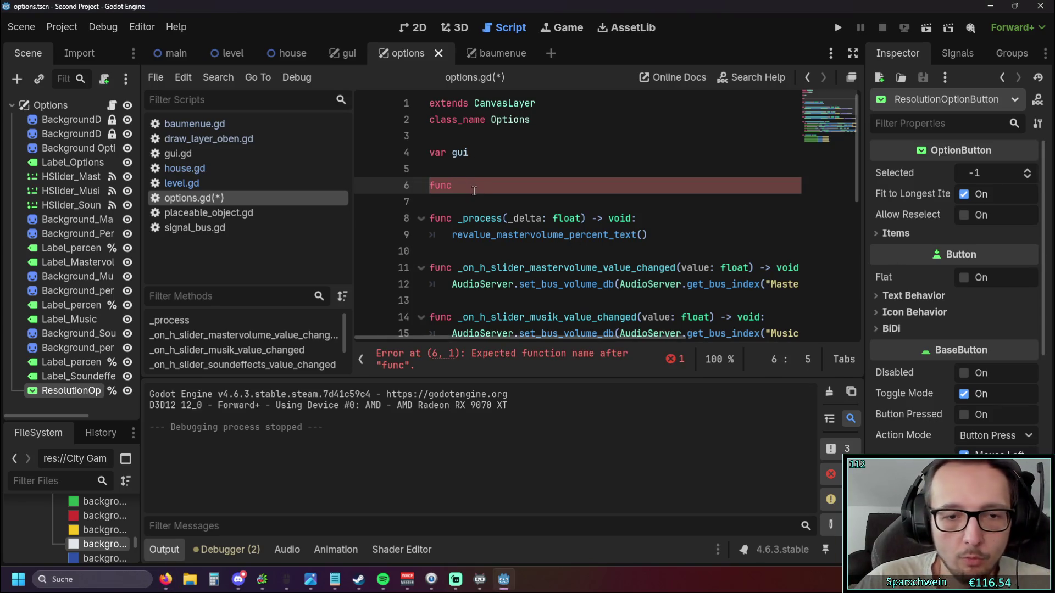
pyautogui.write(' _rea')
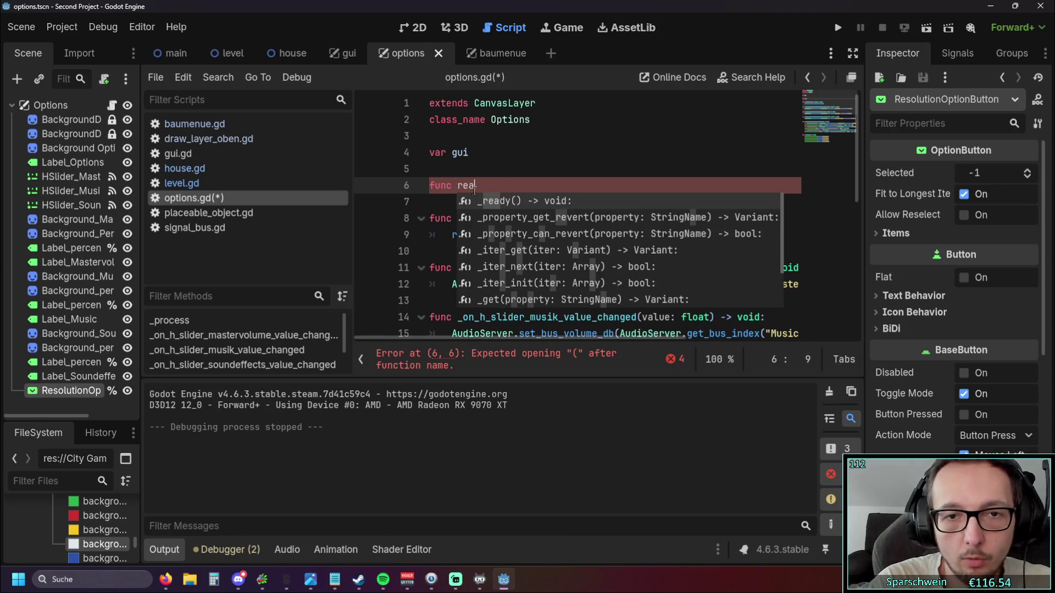
pyautogui.press('Return')
pyautogui.press('Return')
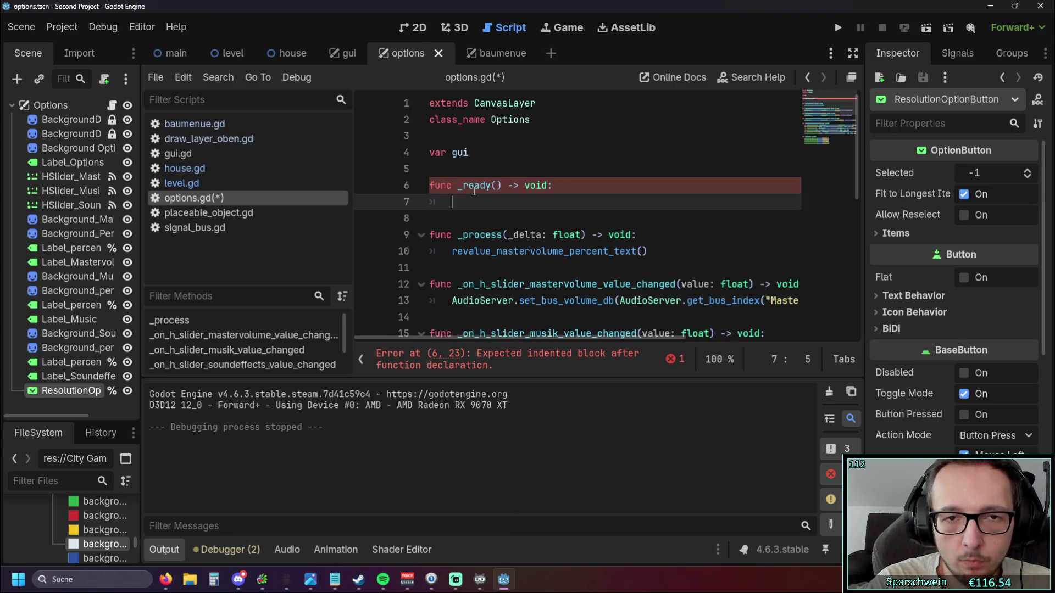
pyautogui.scroll(-7, 474, 191)
pyautogui.moveTo(457, 242); pyautogui.dragTo(521, 242)
pyautogui.hotkey('ctrl', 'c')
pyautogui.scroll(7, 550, 220)
pyautogui.click(622, 202)
pyautogui.hotkey('ctrl', 'v')
pyautogui.click(622, 219)
pyautogui.scroll(-7, 622, 219)
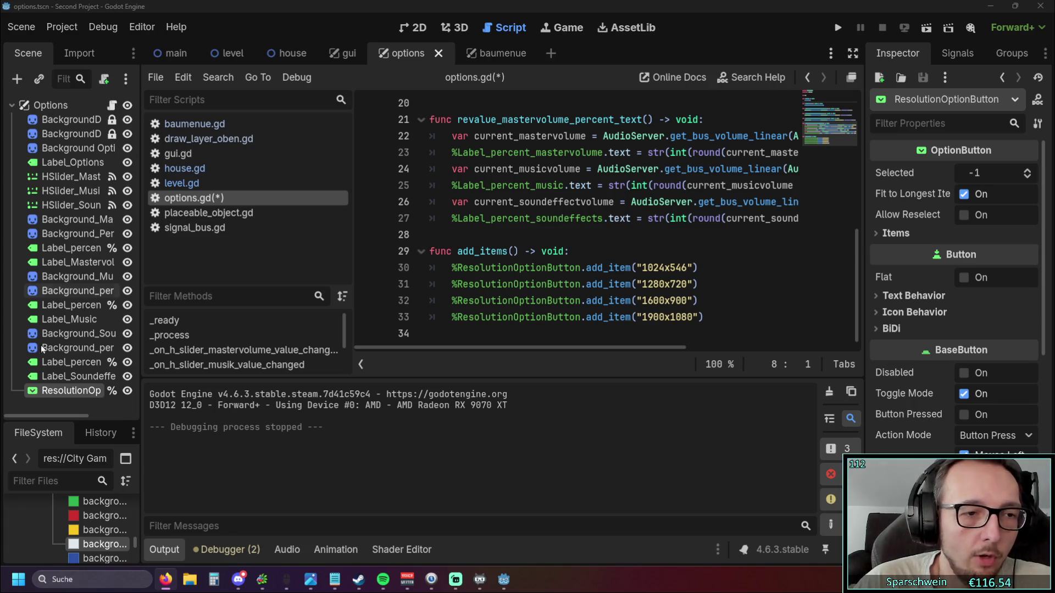
# - Connect ResolutionOptionButton's item_selected signal to a new handler in options.gd
pyautogui.click(945, 54)
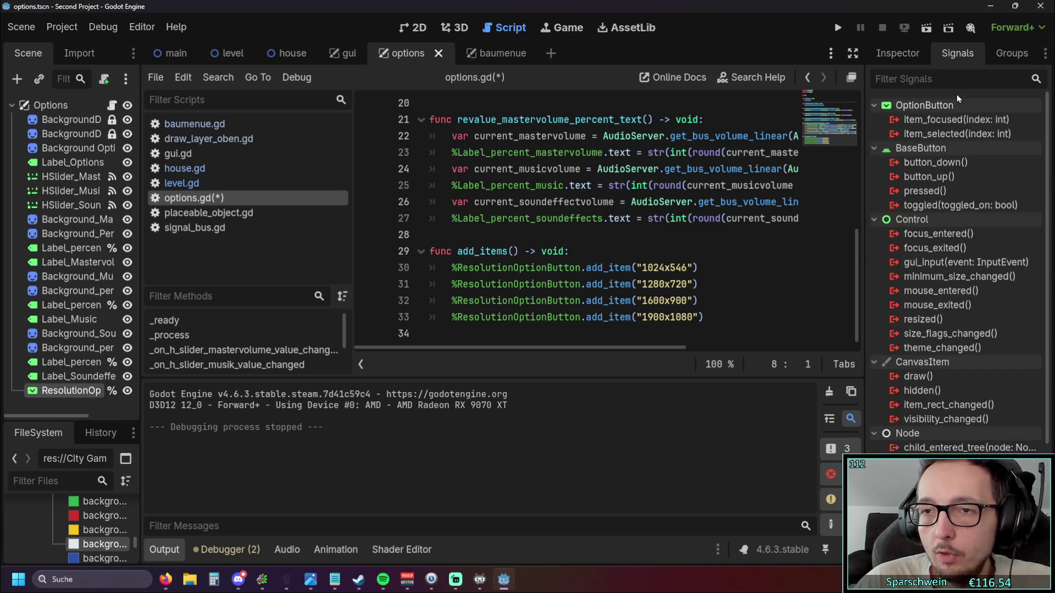
pyautogui.doubleClick(956, 133)
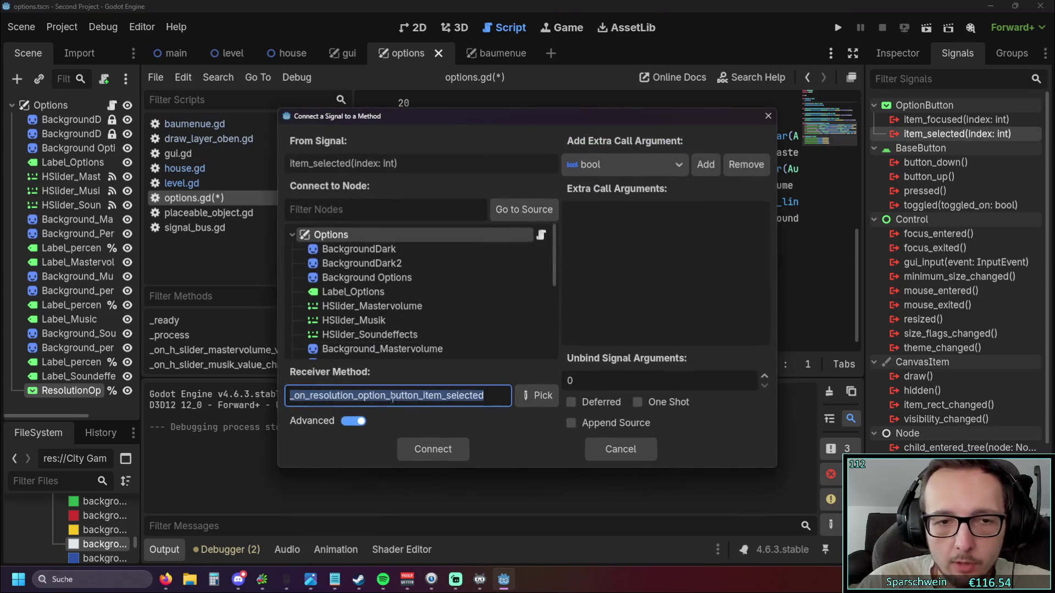
pyautogui.click(427, 453)
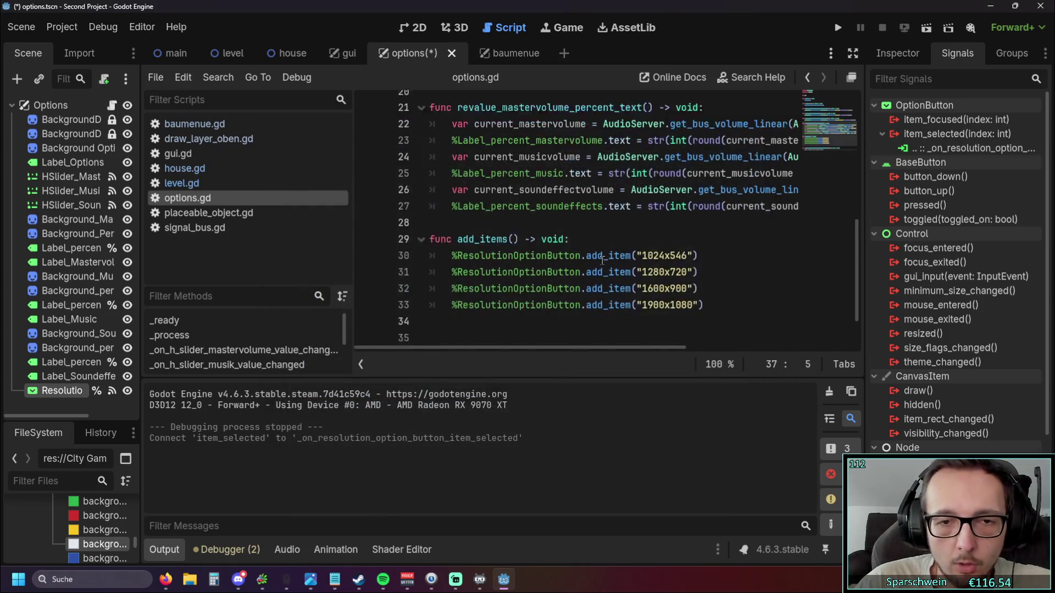
pyautogui.click(433, 286)
pyautogui.press('BackSpace')
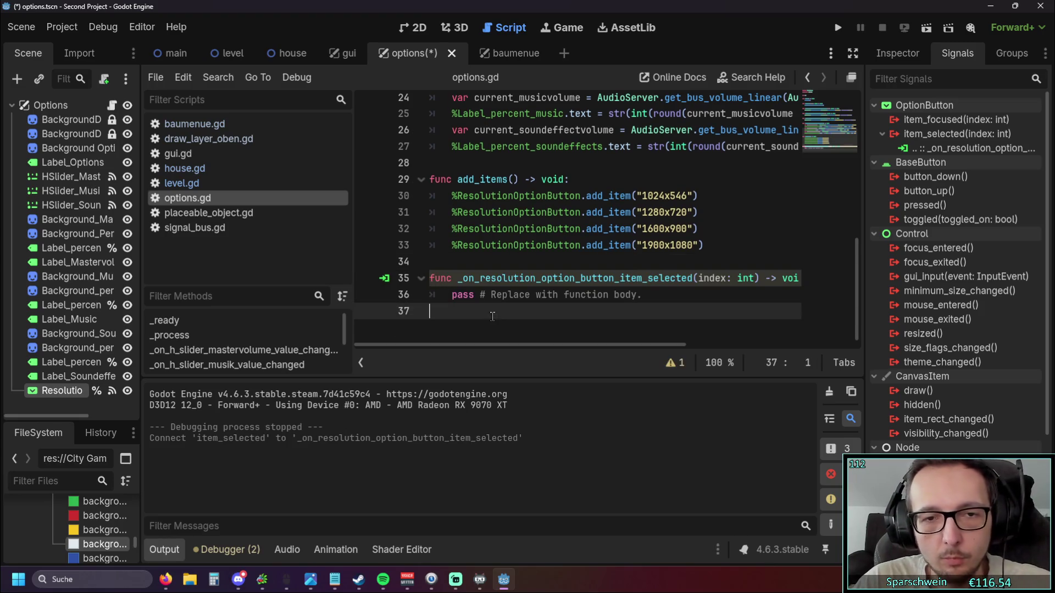
pyautogui.press('Down')
pyautogui.press('Down')
pyautogui.press('Down')
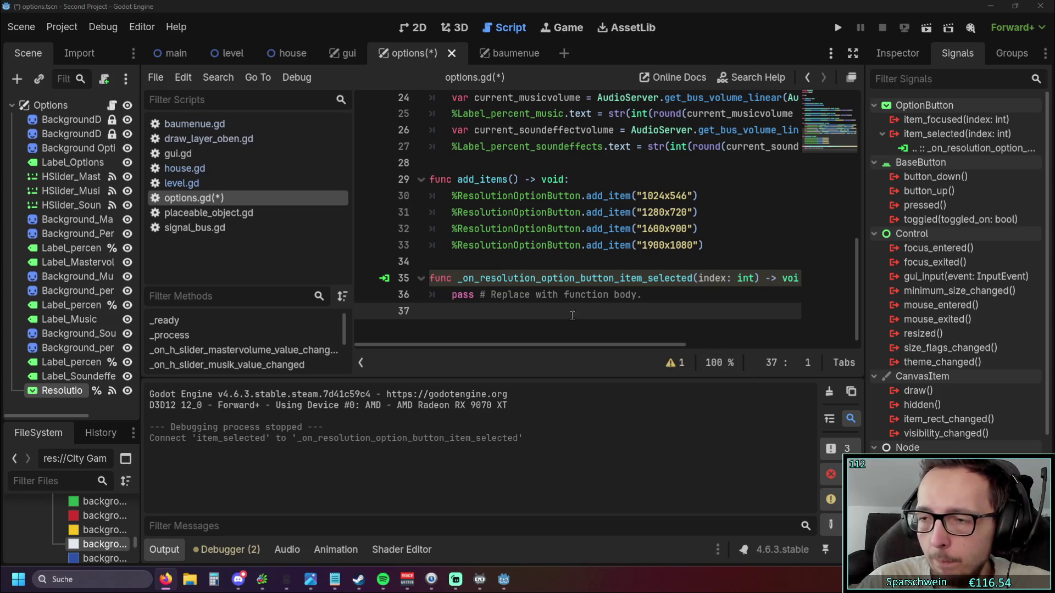
# - Replace the handler's pass with 'var current_selected = index', fixing the typo in index
pyautogui.moveTo(648, 299)
pyautogui.mouseDown()
pyautogui.moveTo(441, 296)
pyautogui.moveTo(452, 298)
pyautogui.mouseUp()
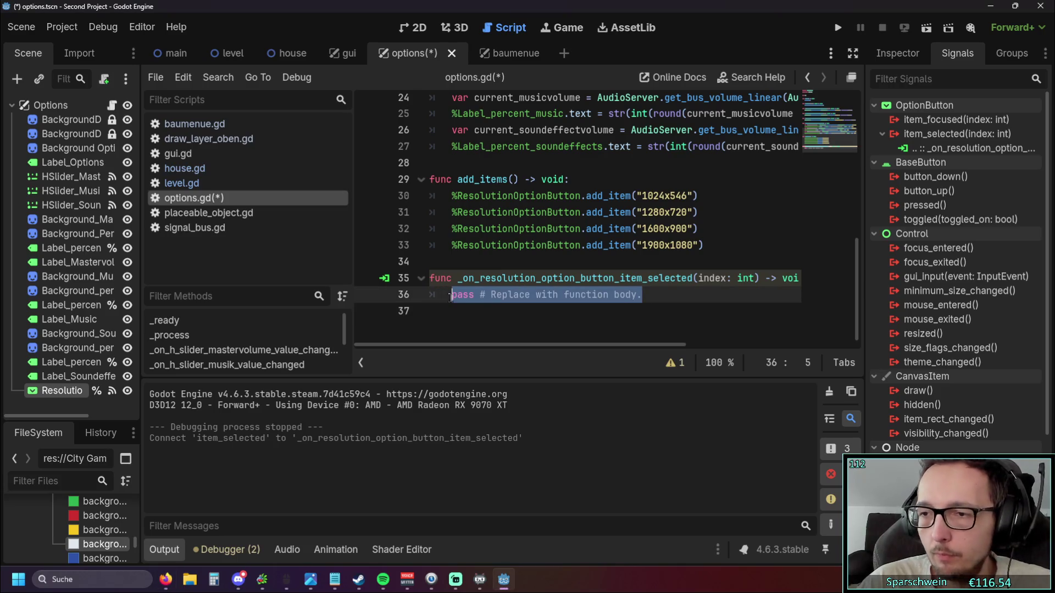
pyautogui.write('var current')
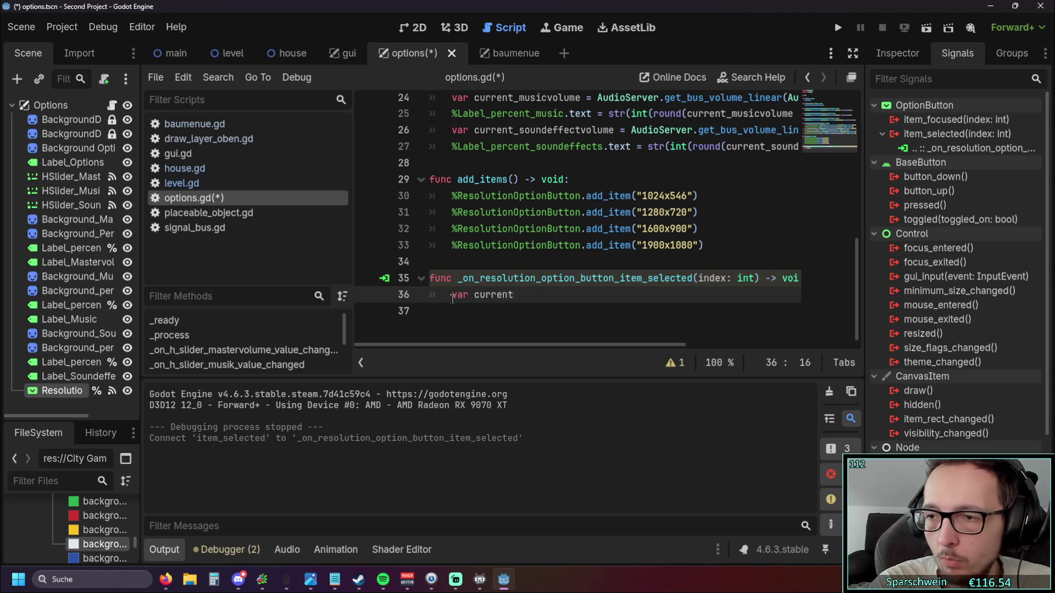
pyautogui.write('_selec')
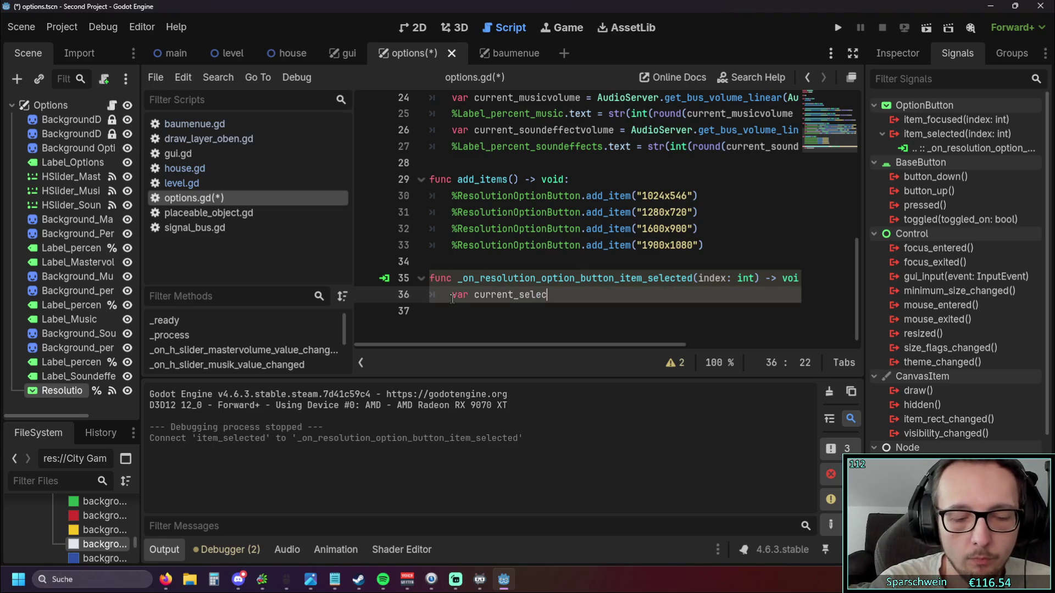
pyautogui.write('ted =')
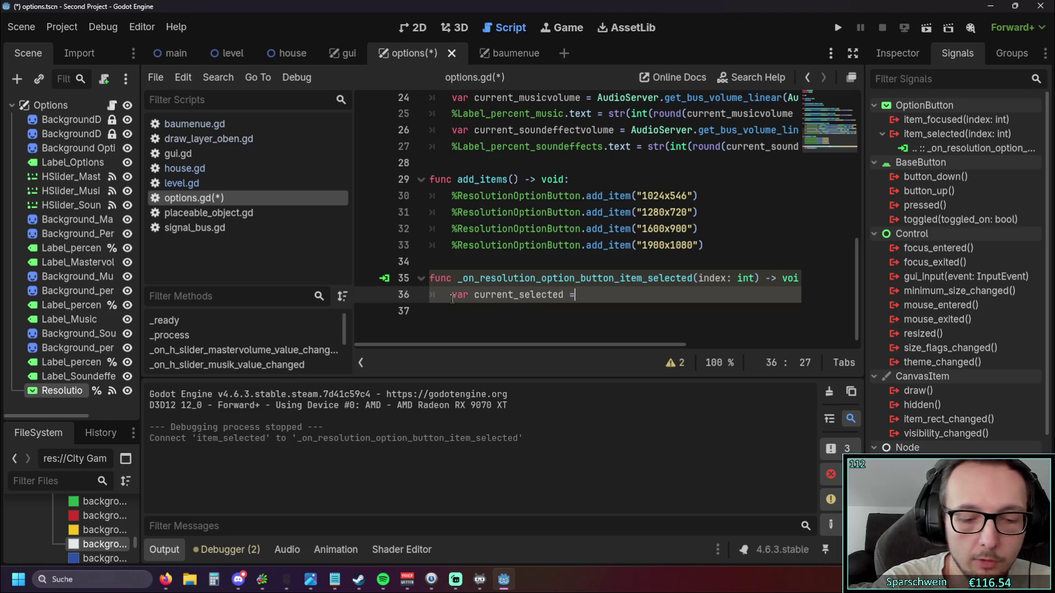
pyautogui.write(' index')
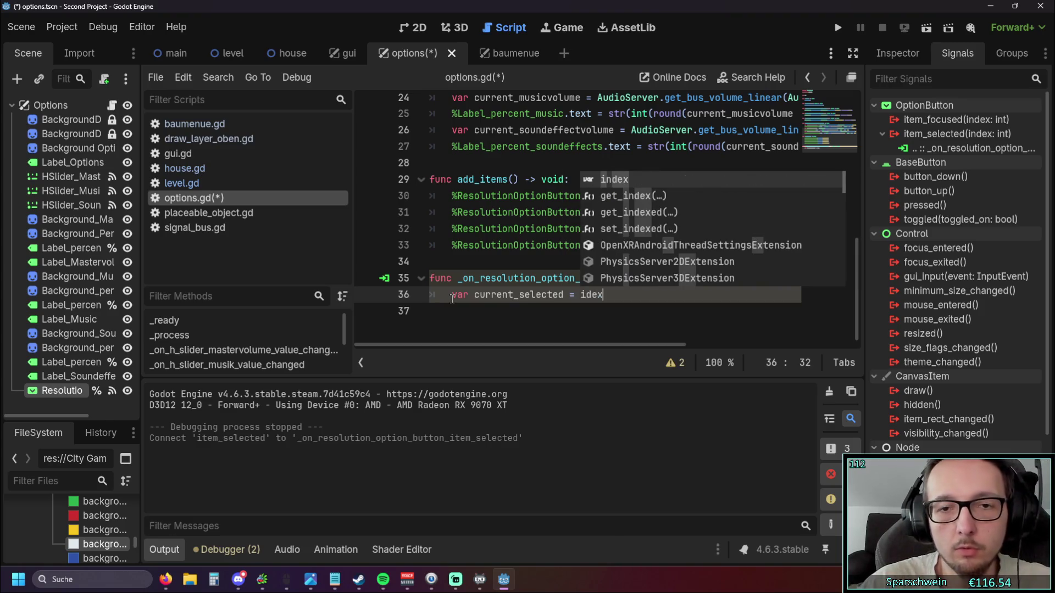
pyautogui.press('BackSpace')
pyautogui.press('BackSpace')
pyautogui.press('BackSpace')
pyautogui.write('ndex')
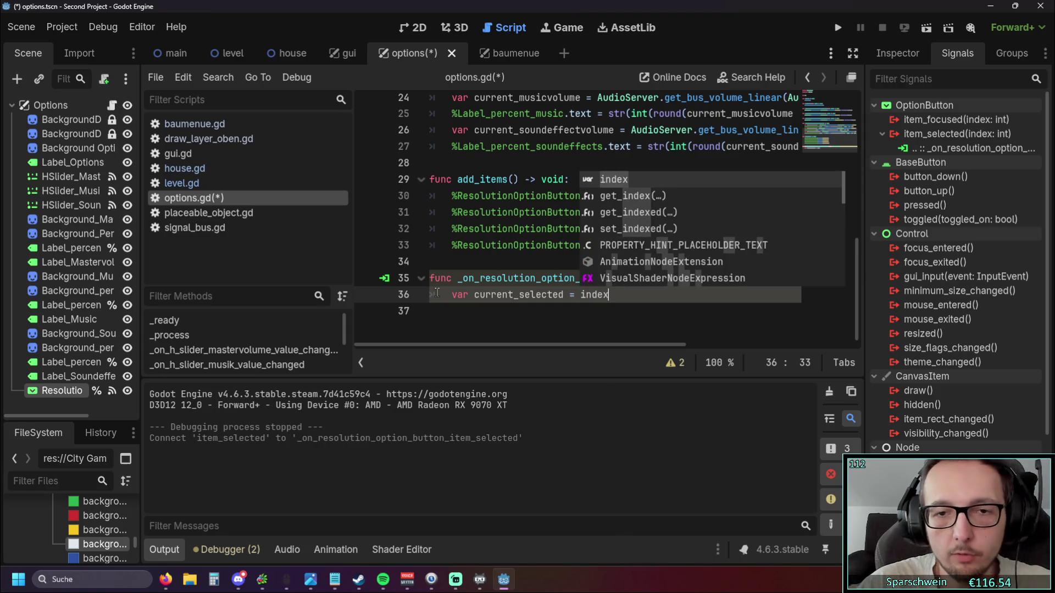
pyautogui.click(475, 312)
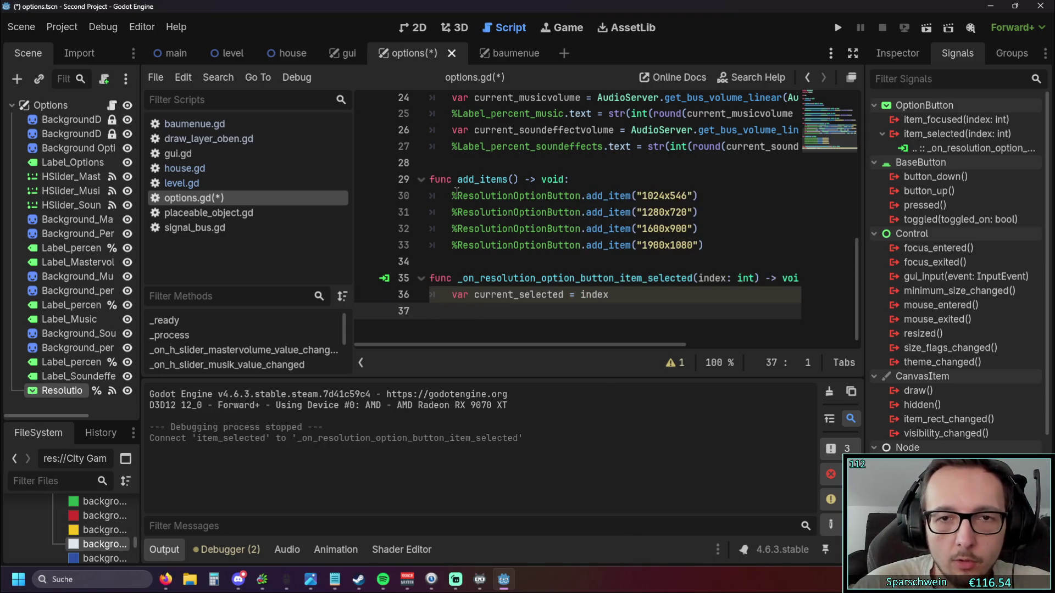
pyautogui.scroll(3, 494, 220)
pyautogui.scroll(-3, 495, 220)
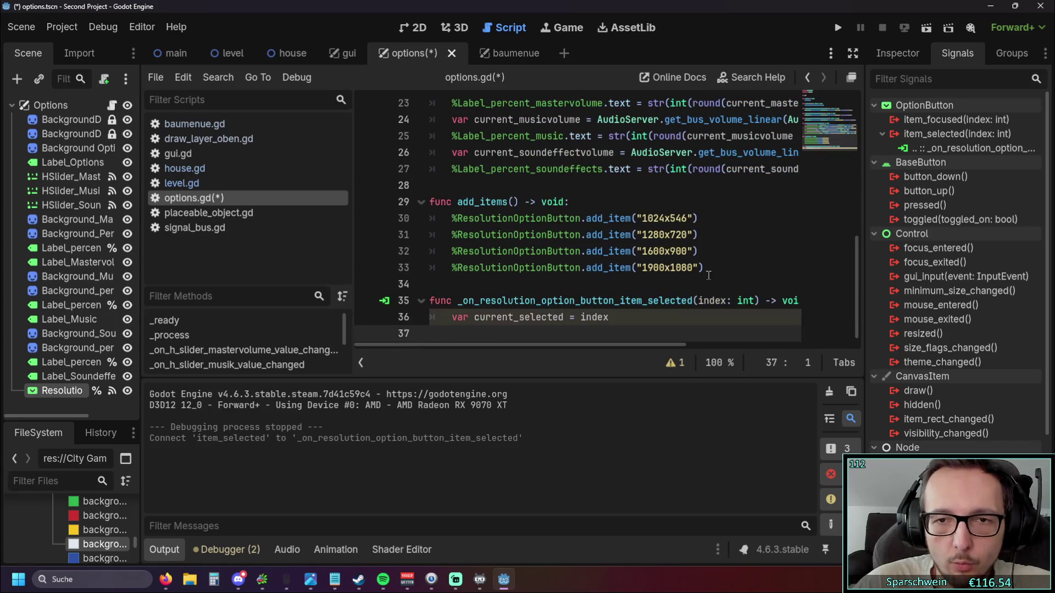
pyautogui.moveTo(704, 267); pyautogui.dragTo(496, 207)
pyautogui.click(631, 301)
pyautogui.moveTo(631, 283); pyautogui.dragTo(432, 218)
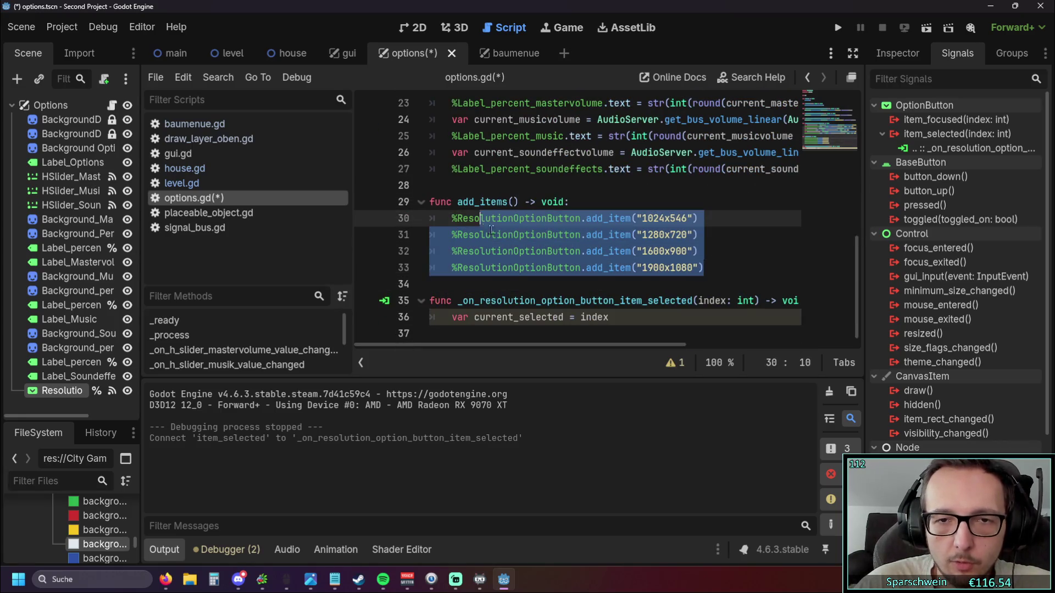
pyautogui.click(630, 300)
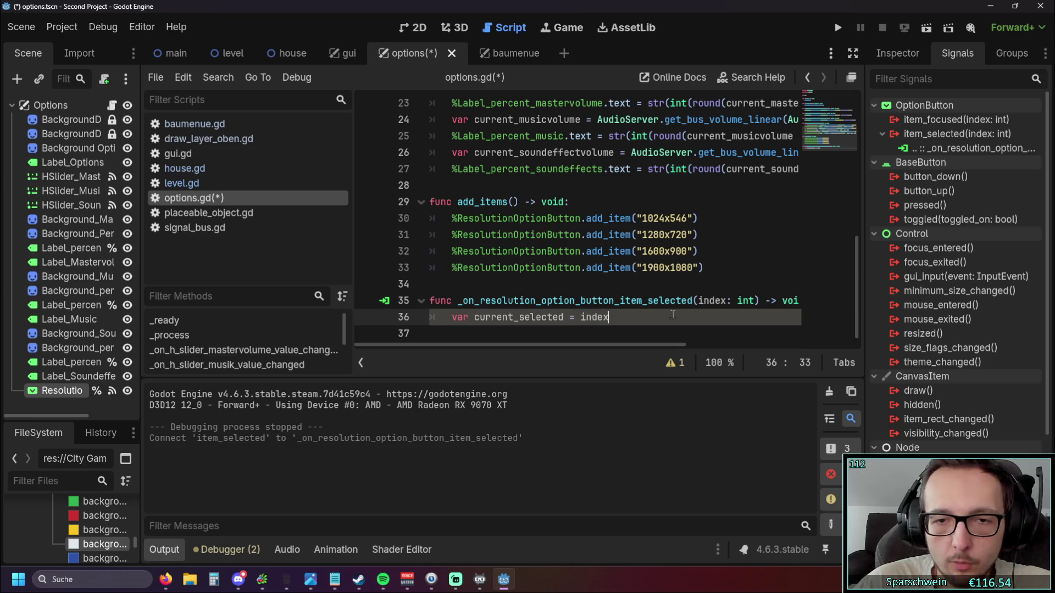
pyautogui.hotkey('alt', 'Tab')
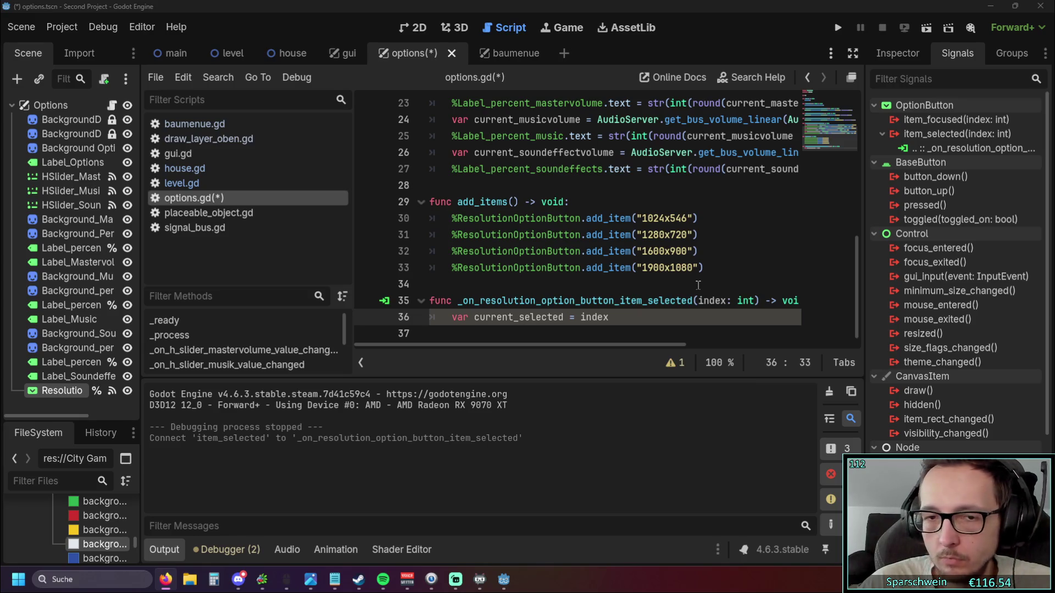
# - Add 'if current_selected == 0:' with an indented body line starting OS.set_window_size
pyautogui.press('Return')
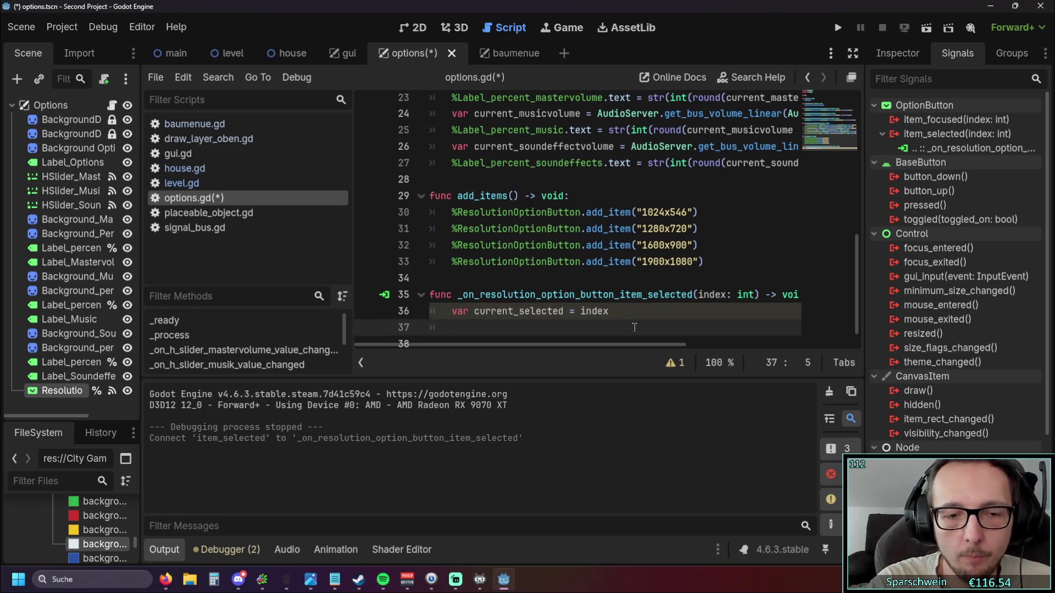
pyautogui.write('if curr')
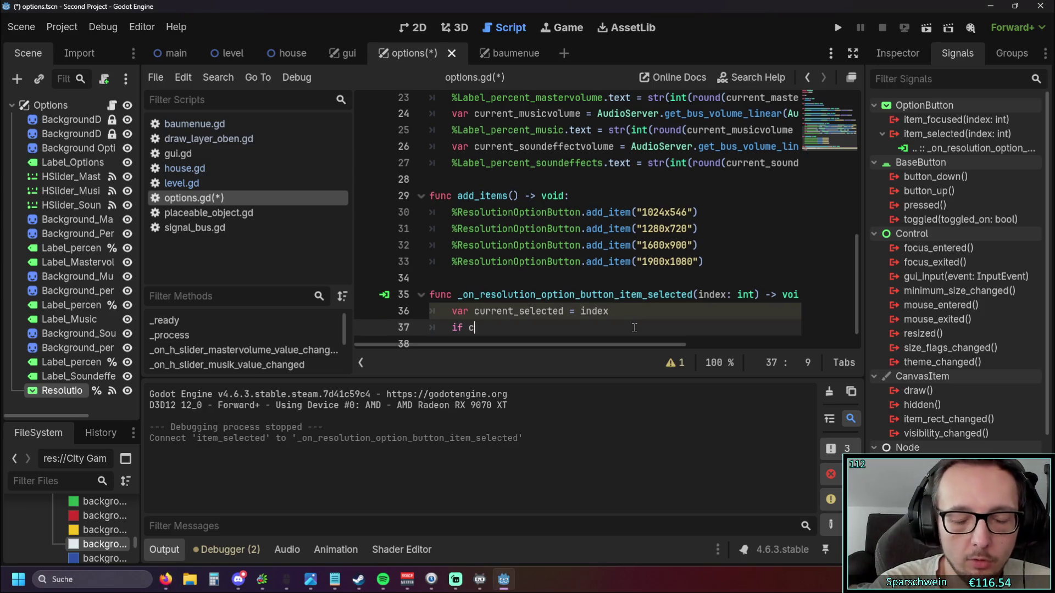
pyautogui.press('Return')
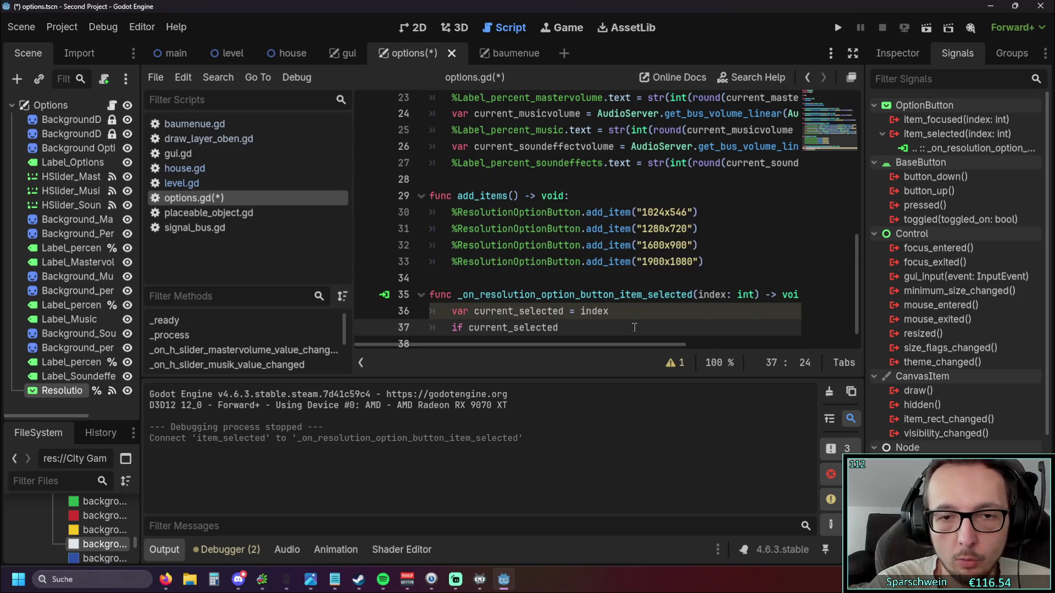
pyautogui.write(' == 0')
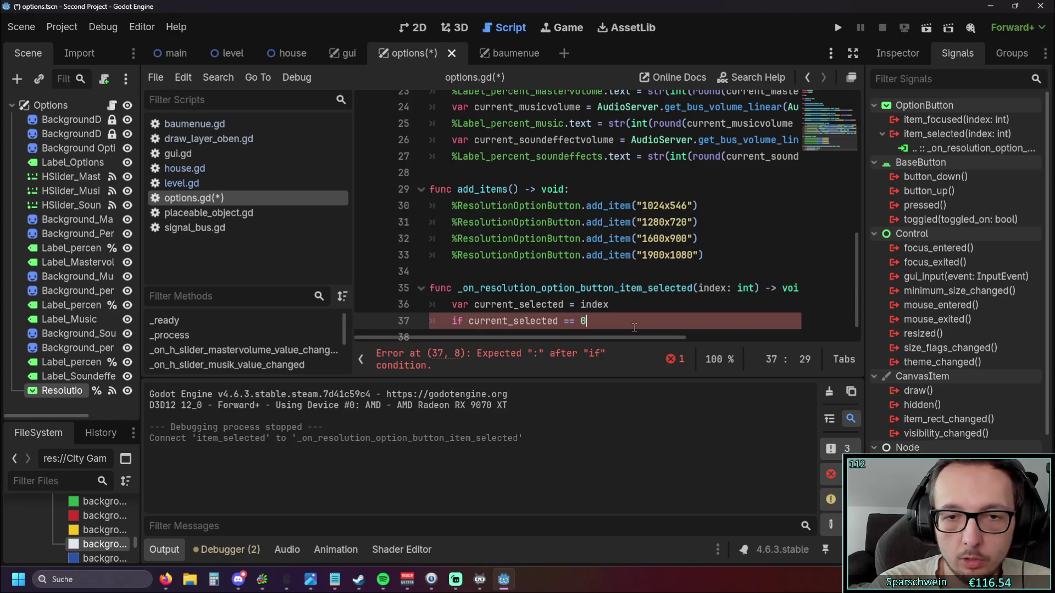
pyautogui.write(':')
pyautogui.press('Return')
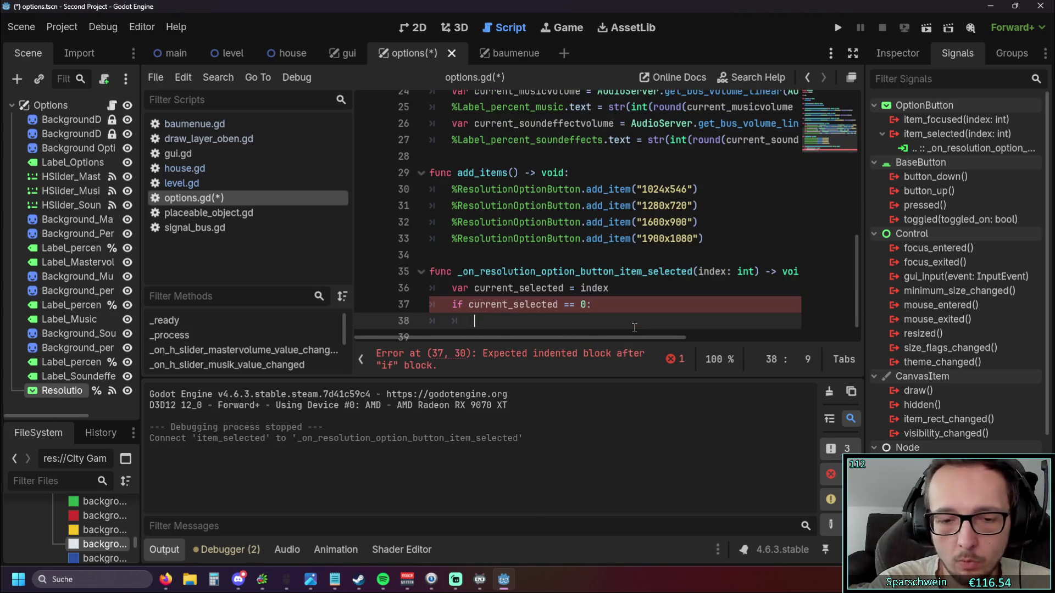
pyautogui.write('OS')
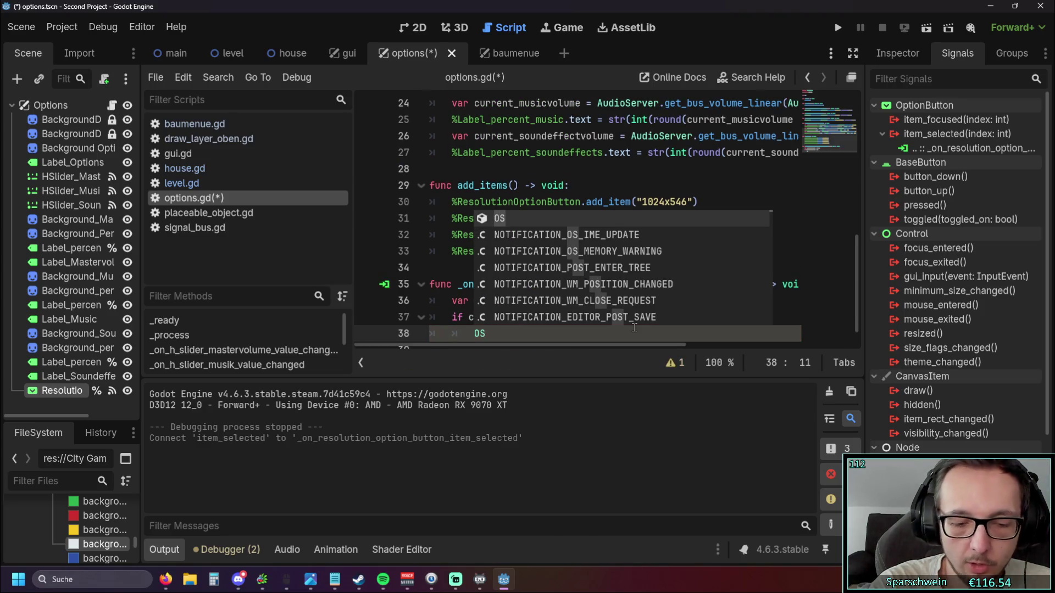
pyautogui.write('.set')
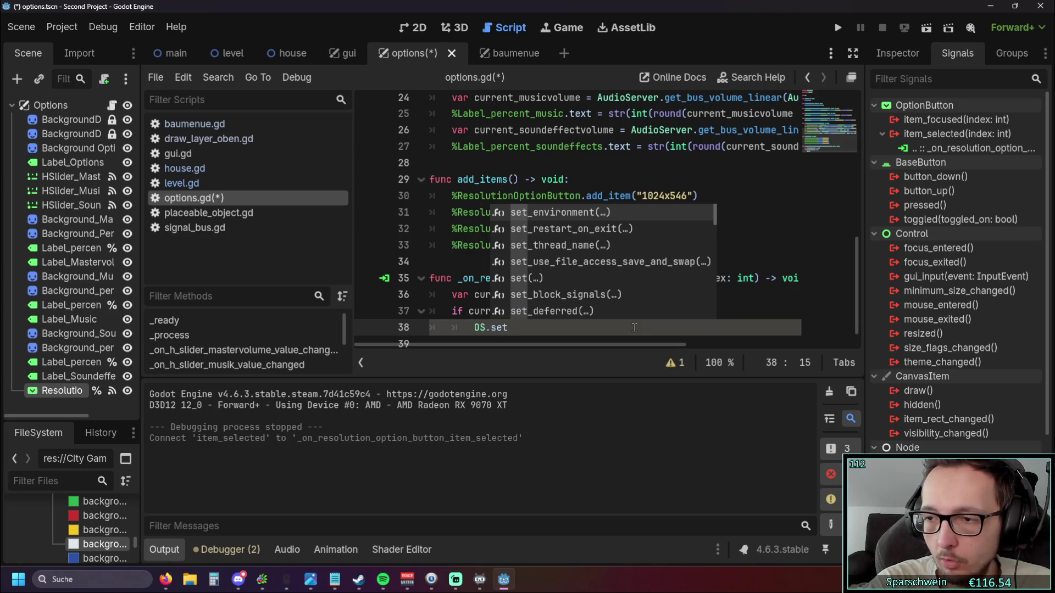
pyautogui.write('_win')
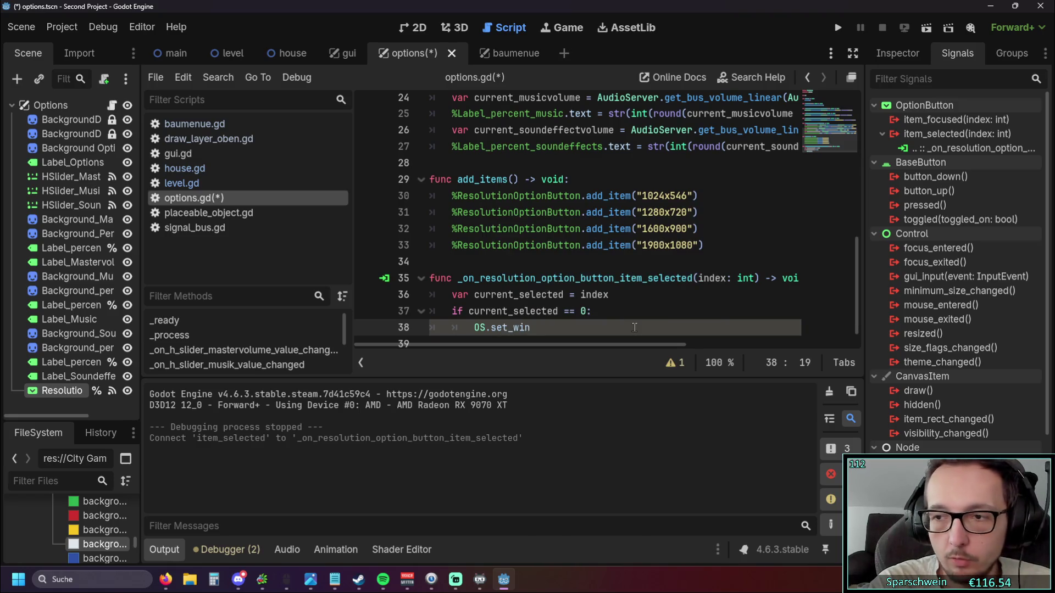
pyautogui.write('dow')
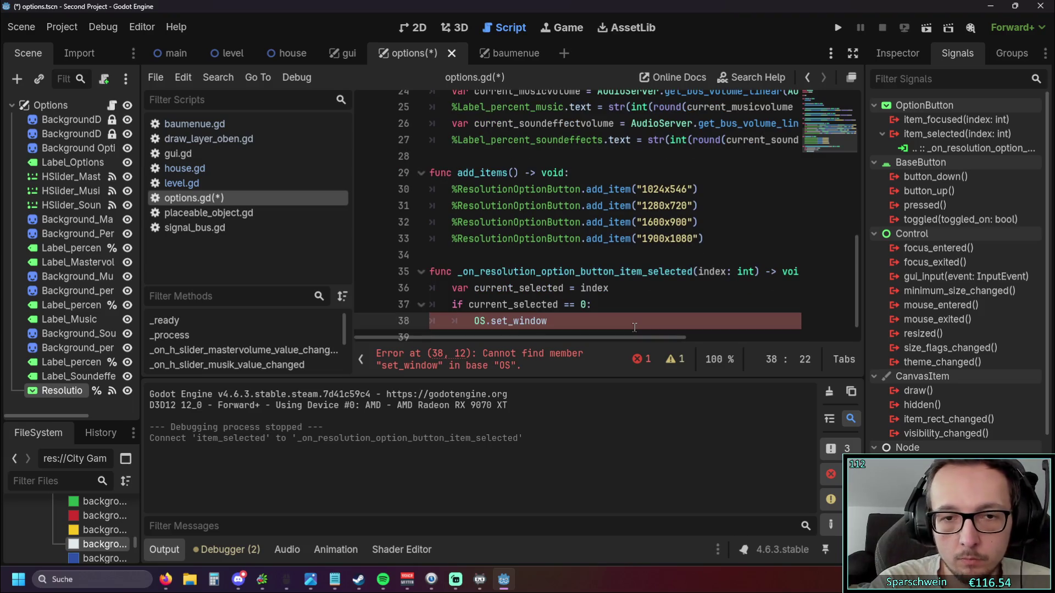
pyautogui.write('_size')
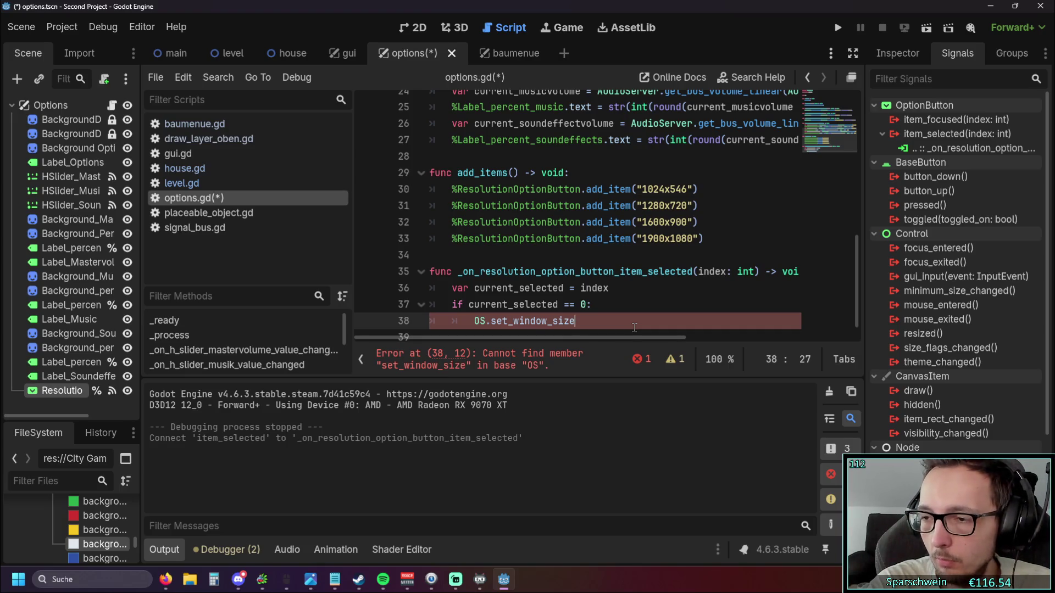
# - Trim the rejected call back to OS.set_ and browse the OS setter completions
pyautogui.press('BackSpace')
pyautogui.press('BackSpace')
pyautogui.press('BackSpace')
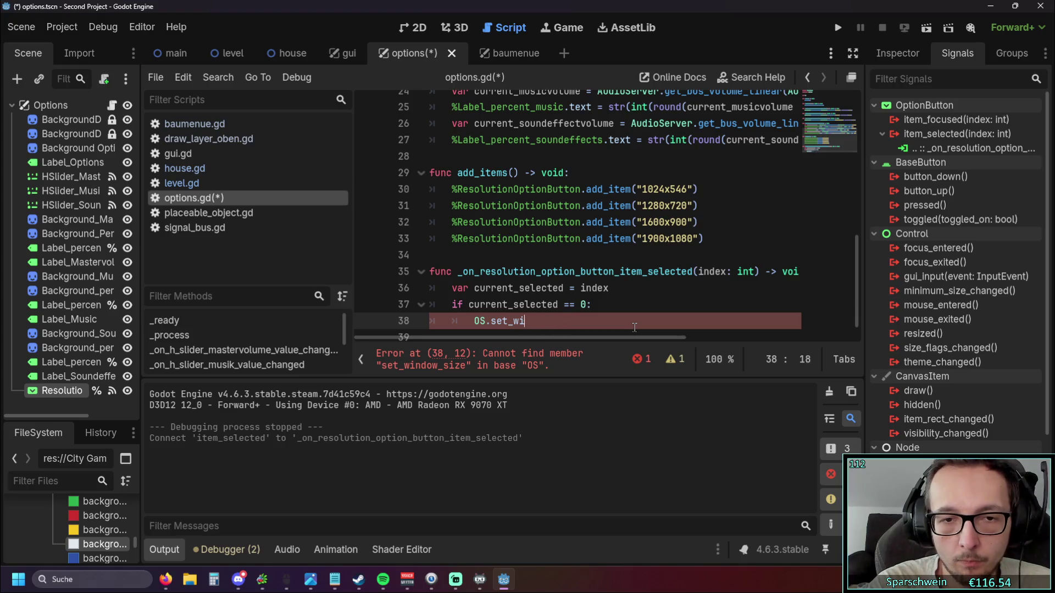
pyautogui.write('O')
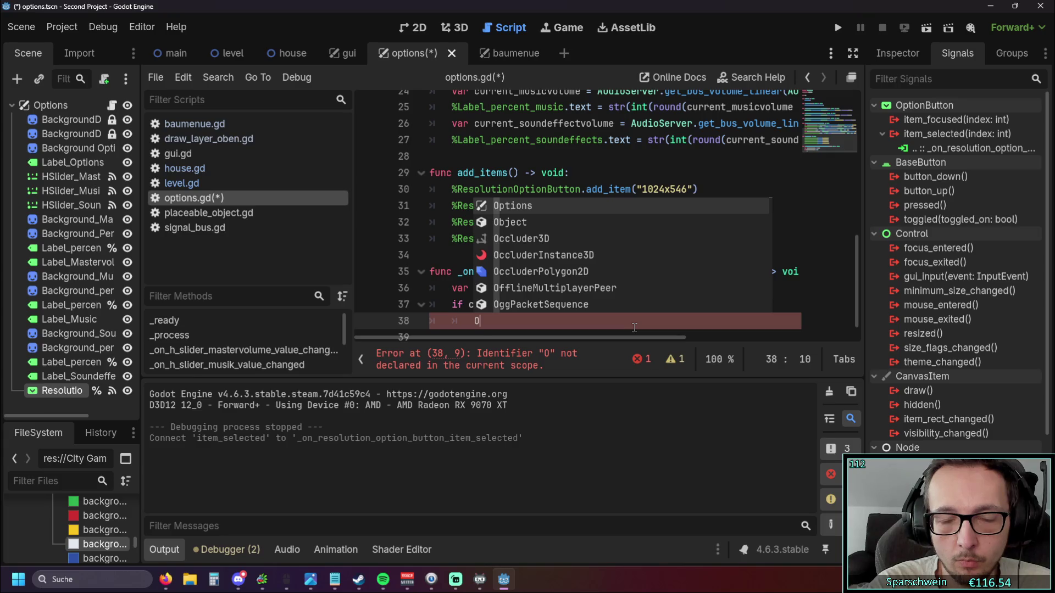
pyautogui.write('S')
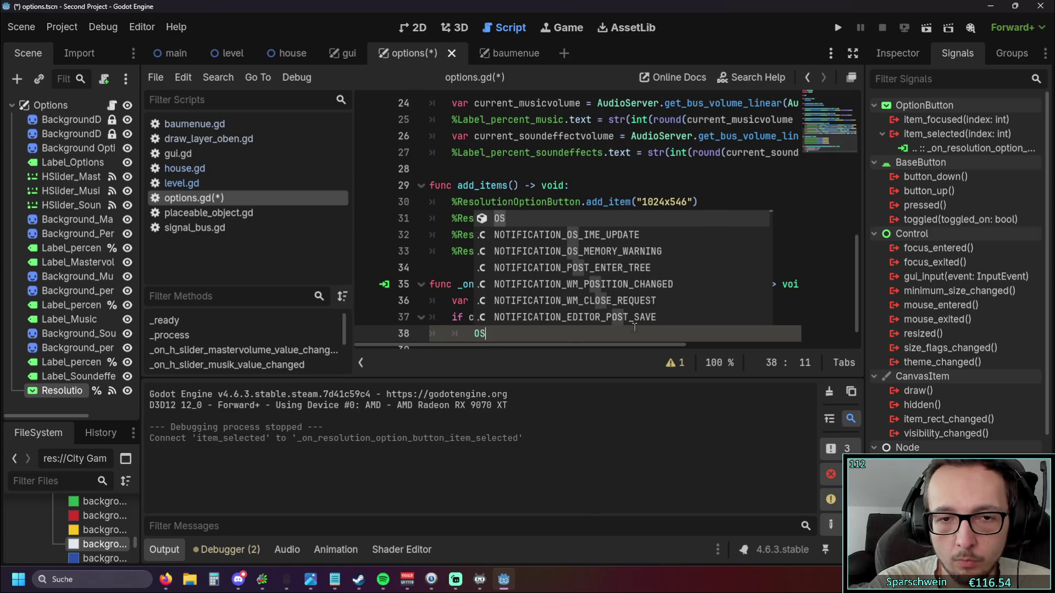
pyautogui.write('.')
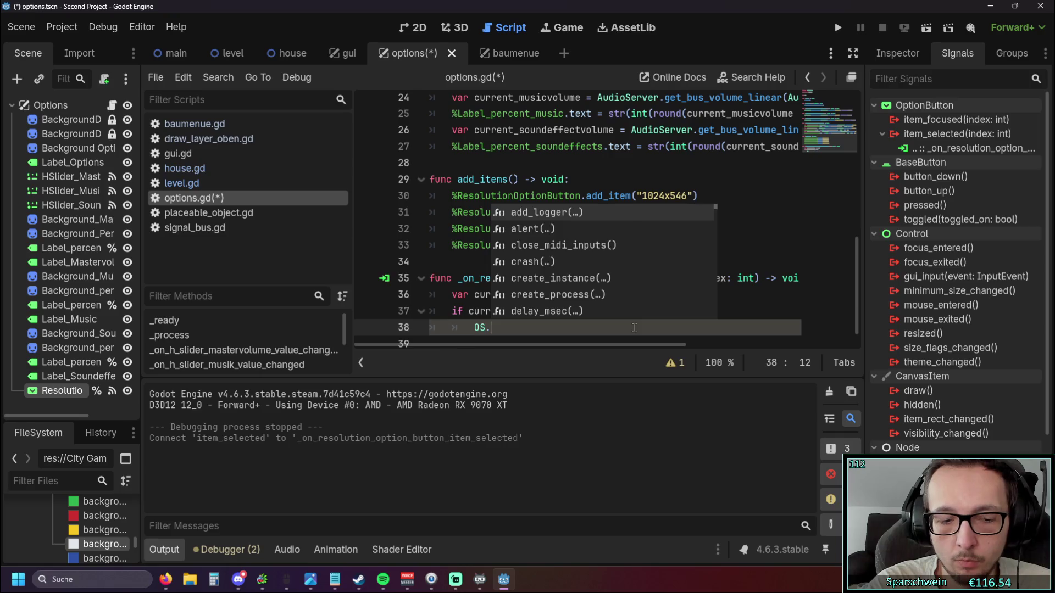
pyautogui.write('set')
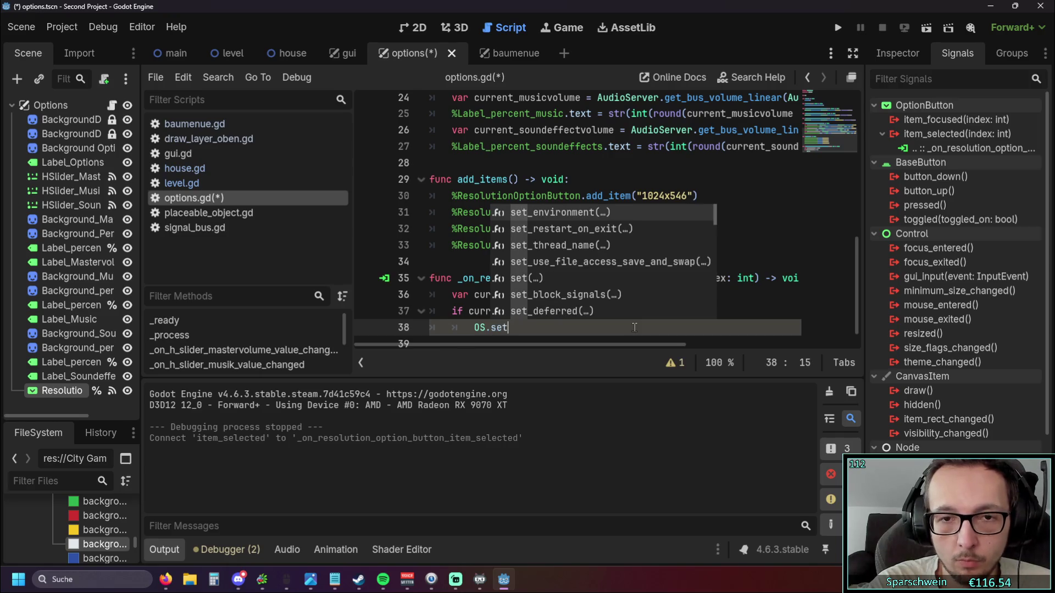
pyautogui.write('_w')
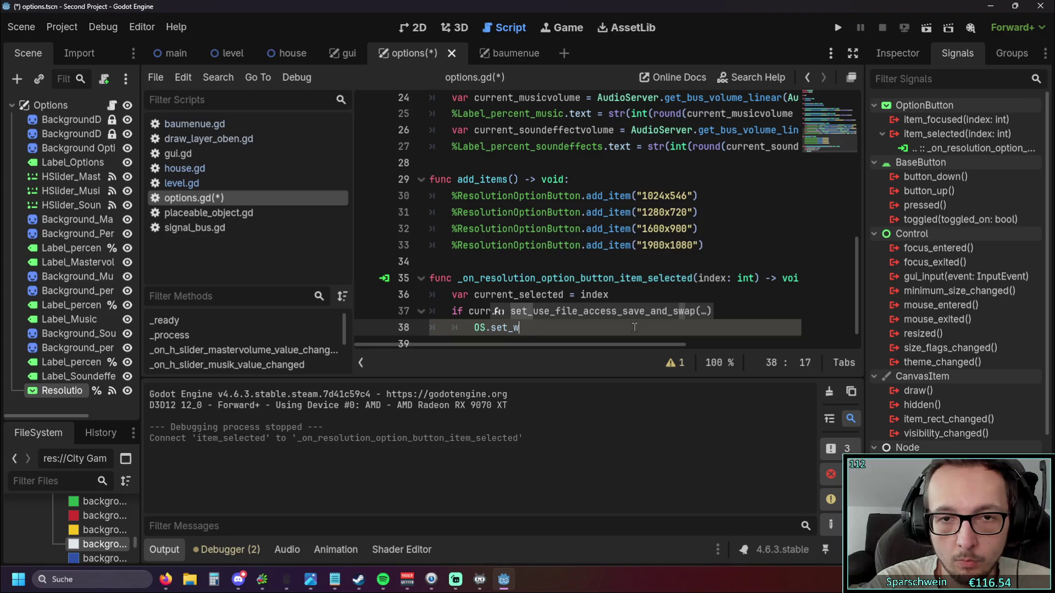
pyautogui.press('BackSpace')
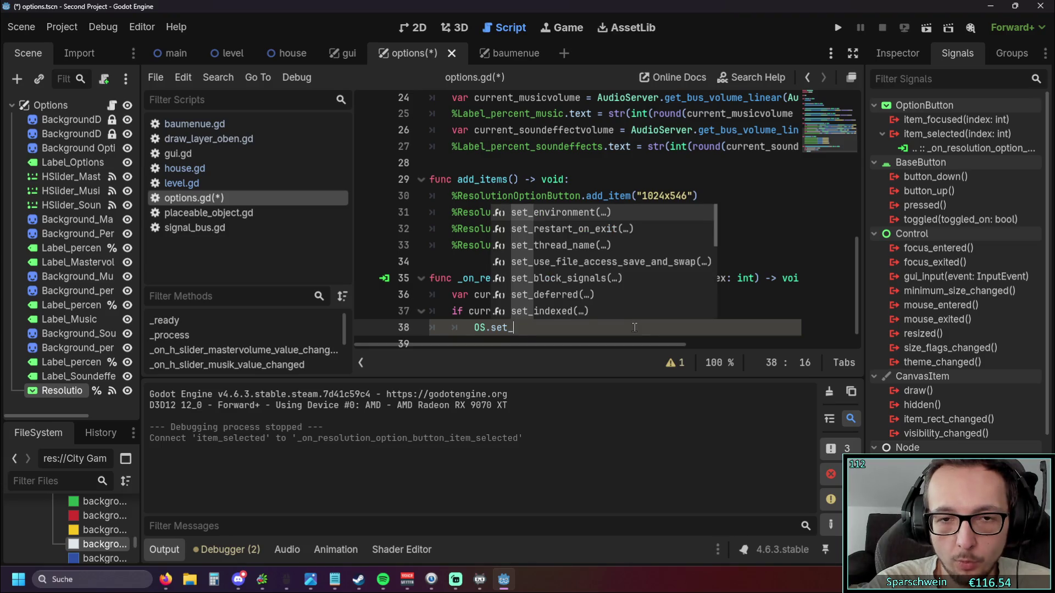
pyautogui.write('res')
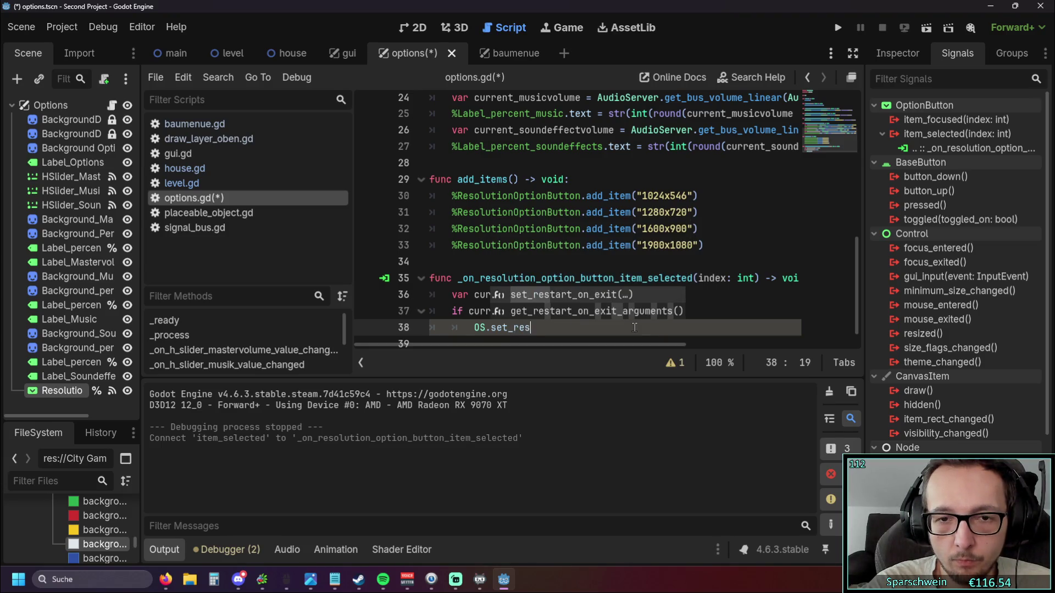
pyautogui.press('BackSpace')
pyautogui.press('BackSpace')
pyautogui.press('BackSpace')
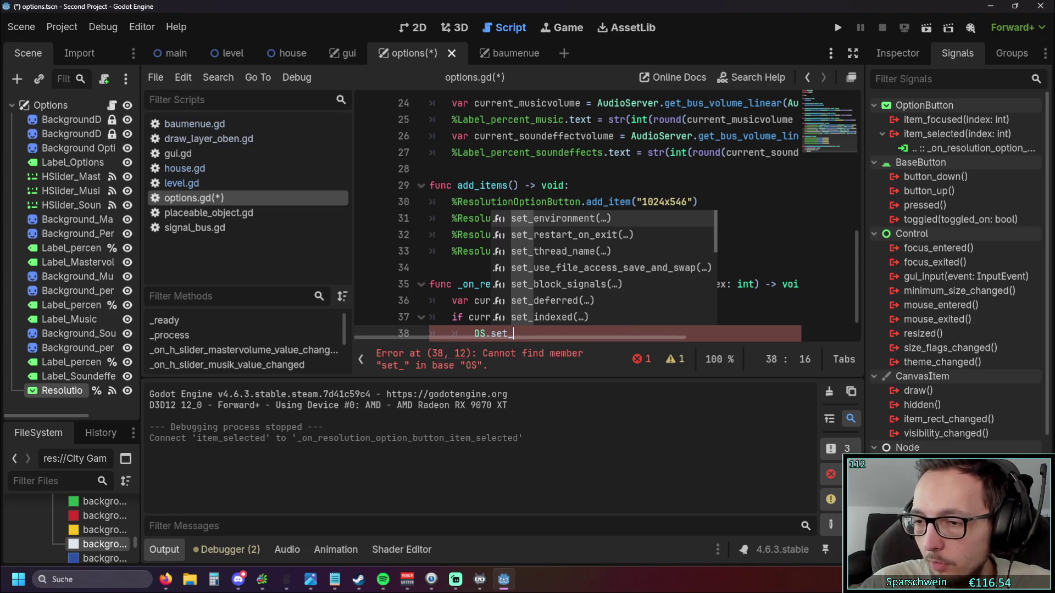
pyautogui.hotkey('alt', 'Tab')
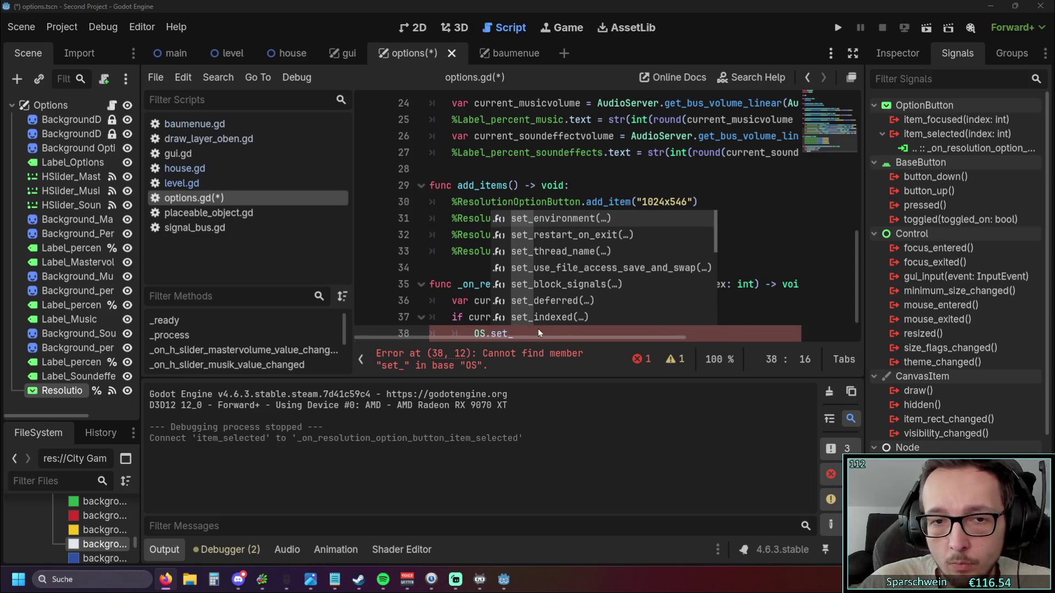
pyautogui.scroll(-1, 539, 329)
pyautogui.write('di')
pyautogui.press('BackSpace')
pyautogui.press('BackSpace')
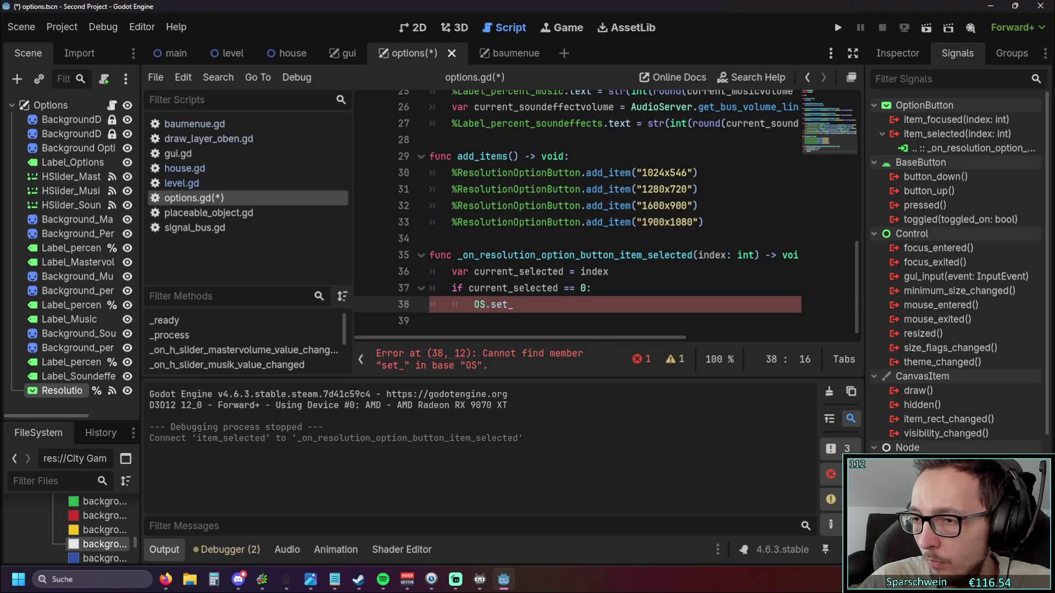
# - Retype line 38 as DisplayServer.set_window_size, then swap DisplayServer back to OS
pyautogui.doubleClick(486, 305)
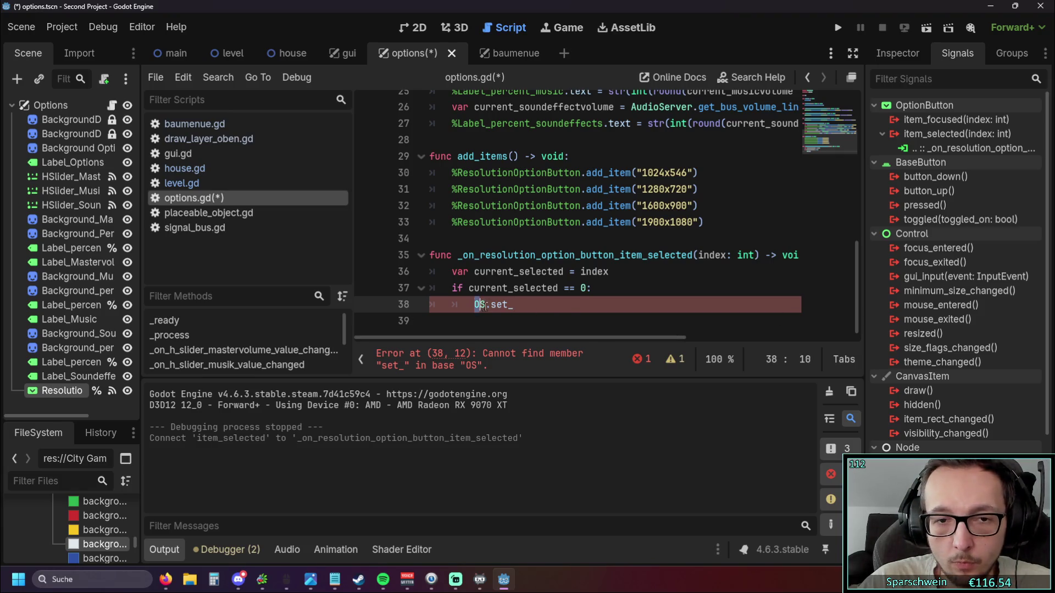
pyautogui.write('DisplayServer.set_')
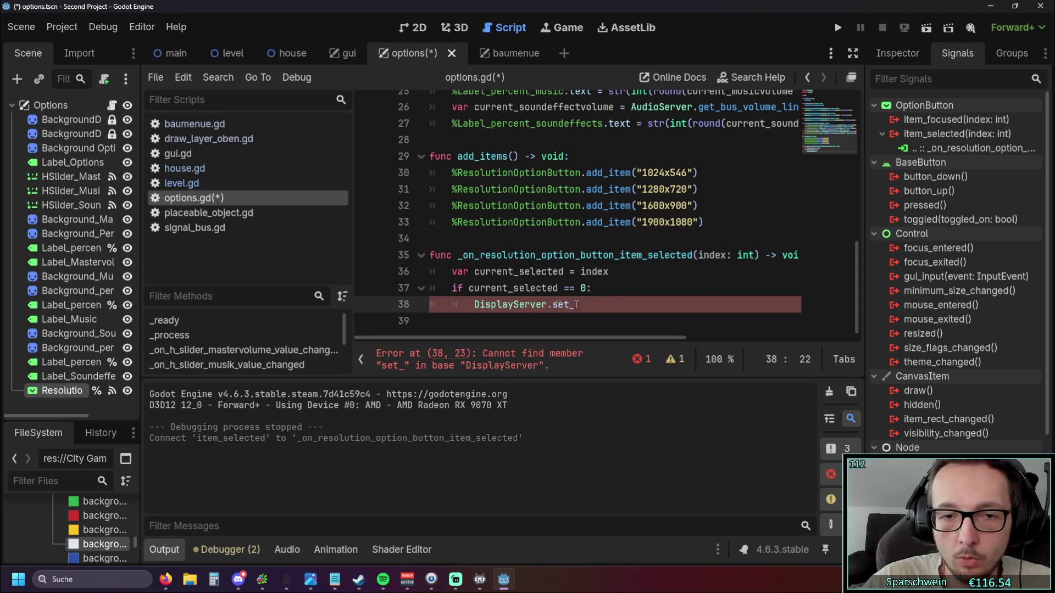
pyautogui.write('win')
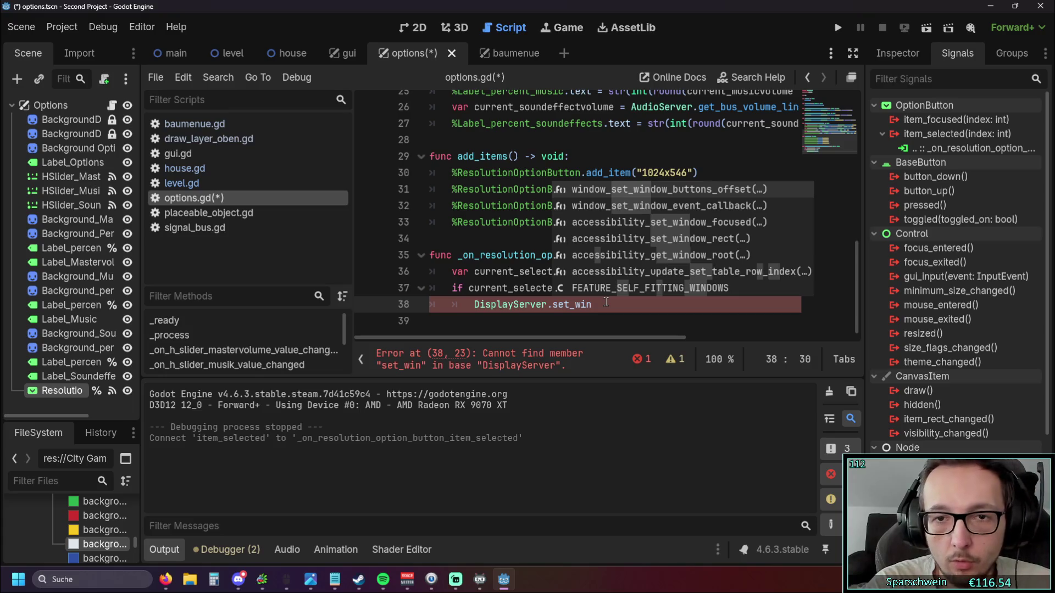
pyautogui.write('dow_')
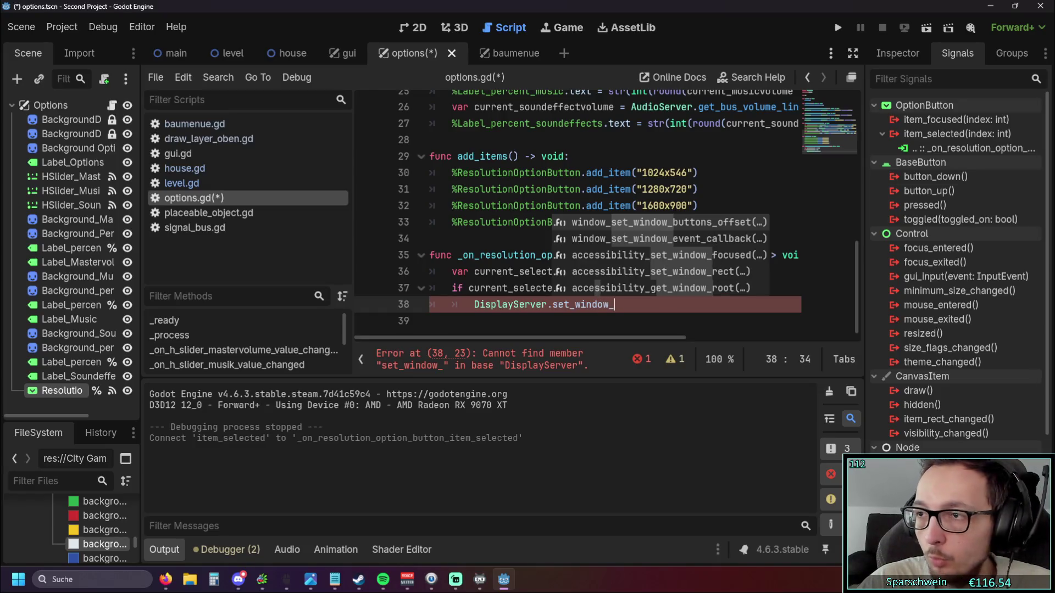
pyautogui.hotkey('alt', 'Tab')
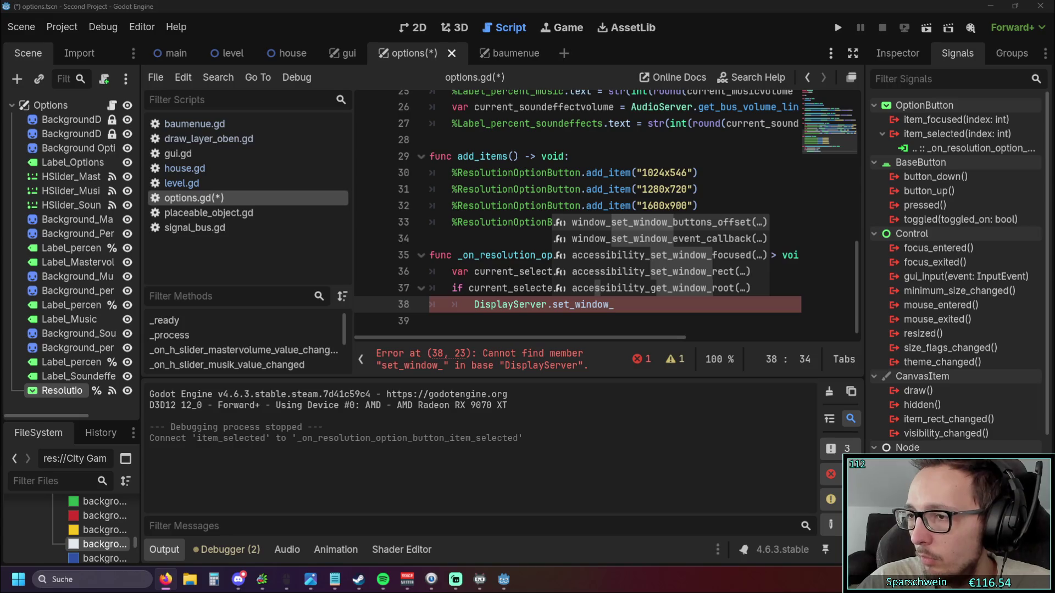
pyautogui.click(639, 304)
pyautogui.write('s')
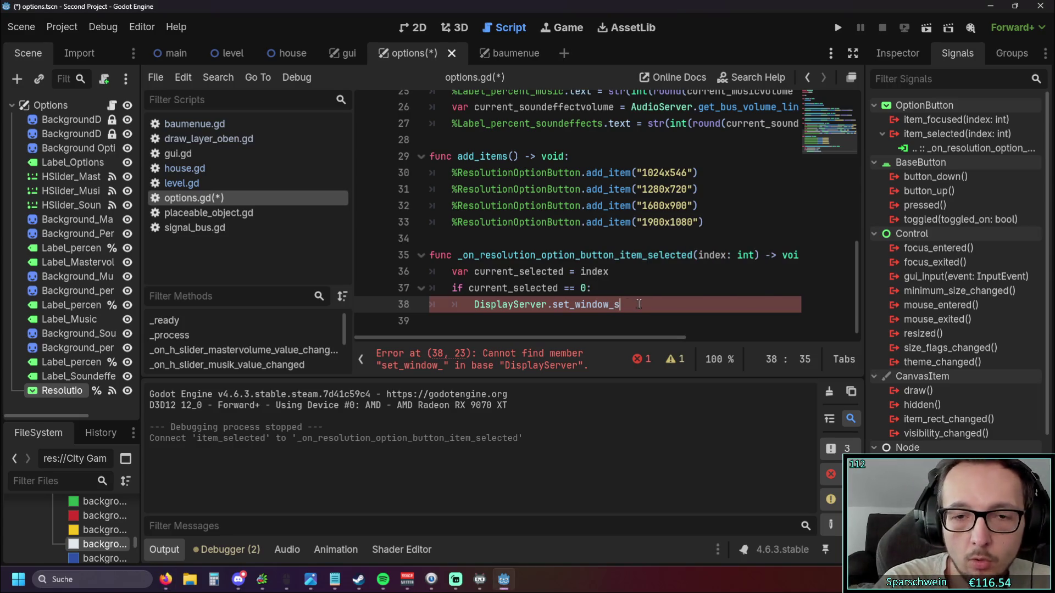
pyautogui.write('i')
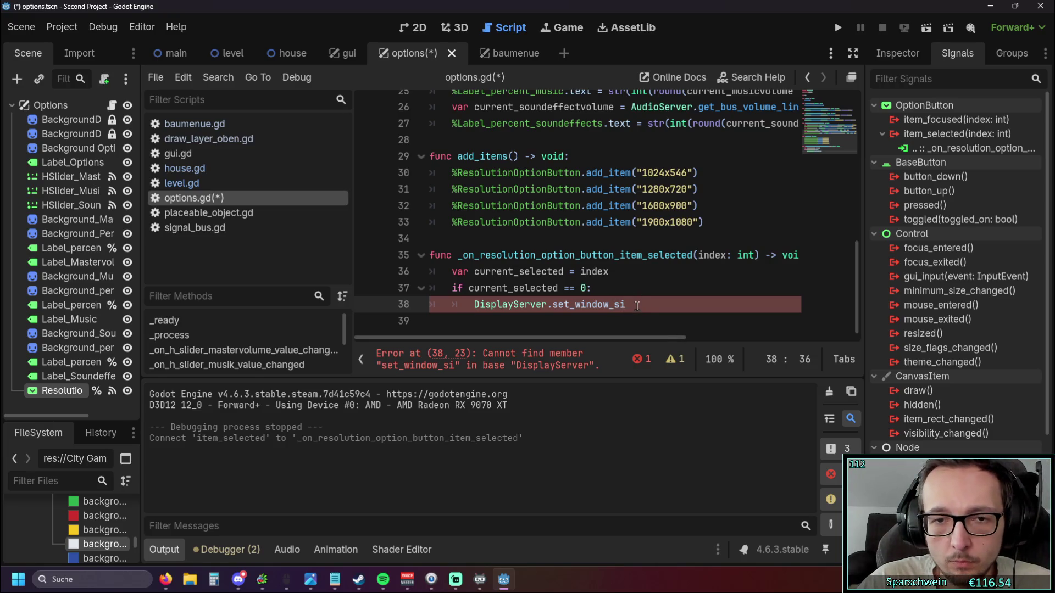
pyautogui.write('ze')
pyautogui.moveTo(544, 308); pyautogui.dragTo(474, 307)
pyautogui.write('OS')
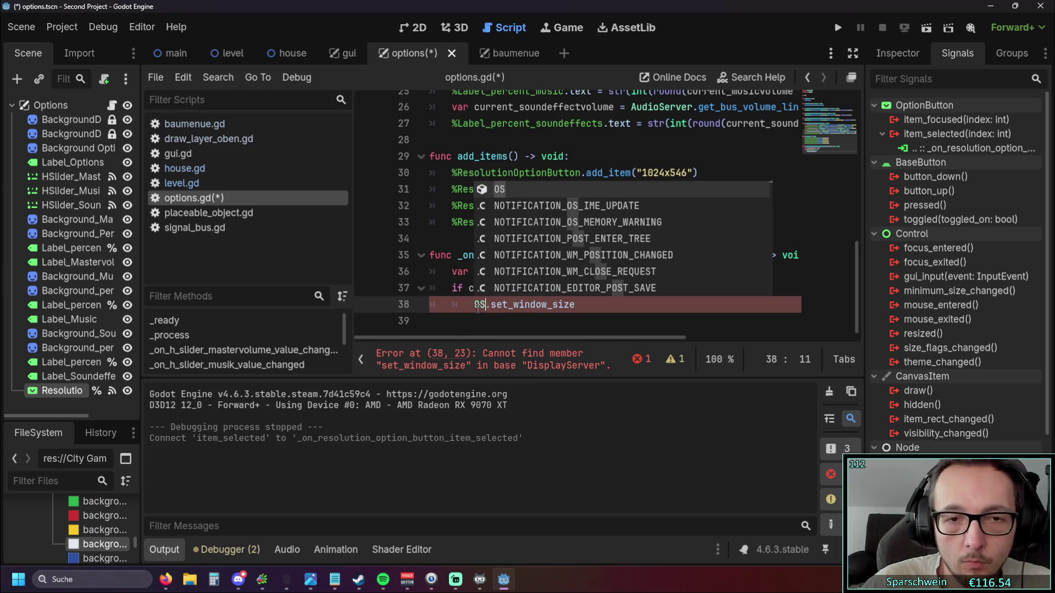
pyautogui.press('Escape')
pyautogui.moveTo(600, 306); pyautogui.dragTo(473, 304)
pyautogui.scroll(8, 538, 196)
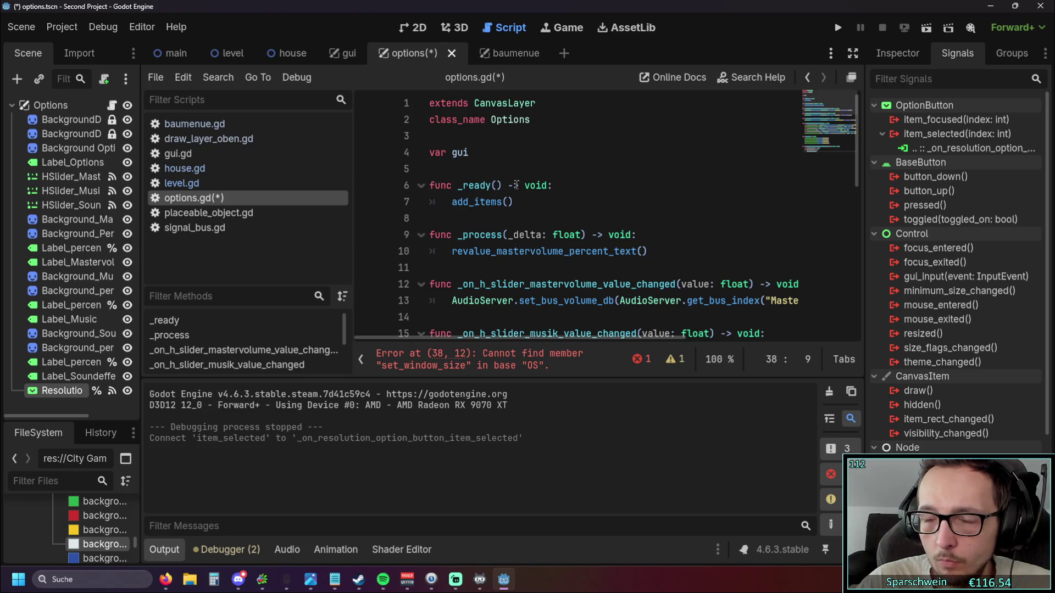
# - Read the OS tooltip on line 38, which says window functions moved to DisplayServer
pyautogui.scroll(-8, 517, 185)
pyautogui.click(563, 284)
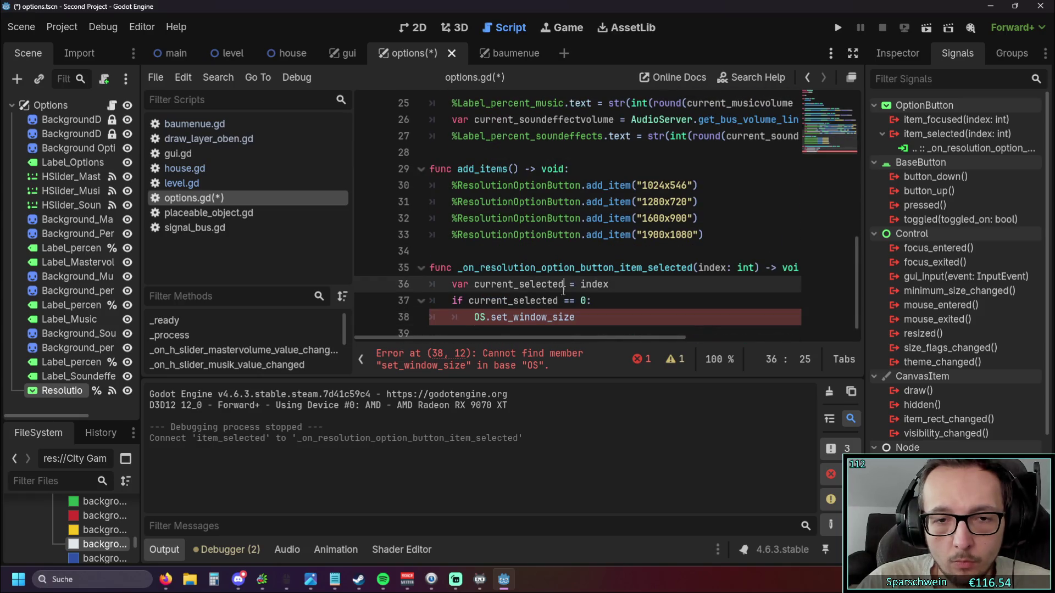
pyautogui.moveTo(480, 307)
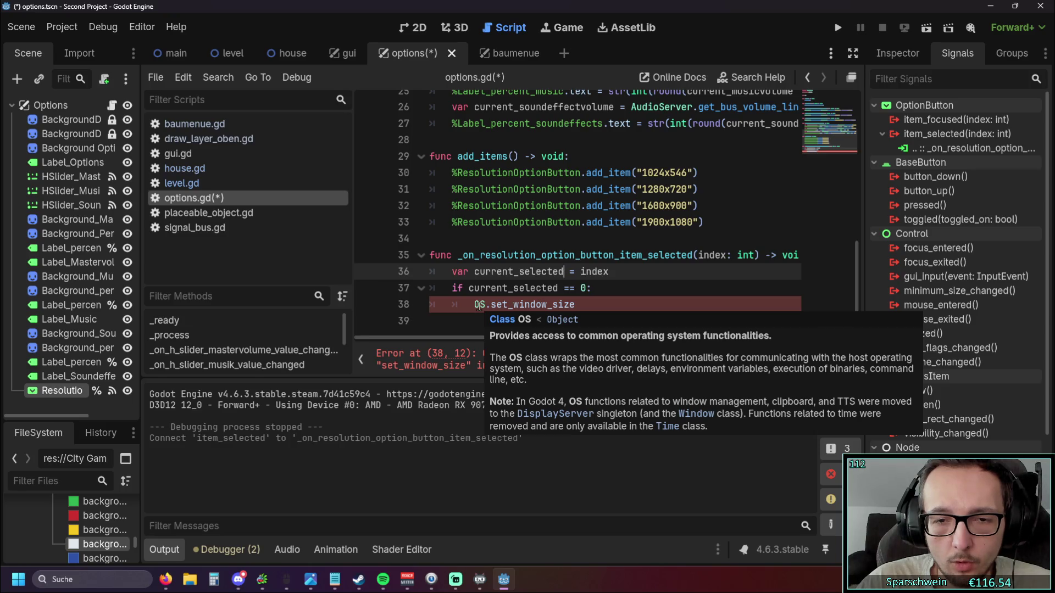
# - Change the line 1 base class to Note2D and back to CanvasLayer, then select OS on line 38
pyautogui.scroll(8, 539, 112)
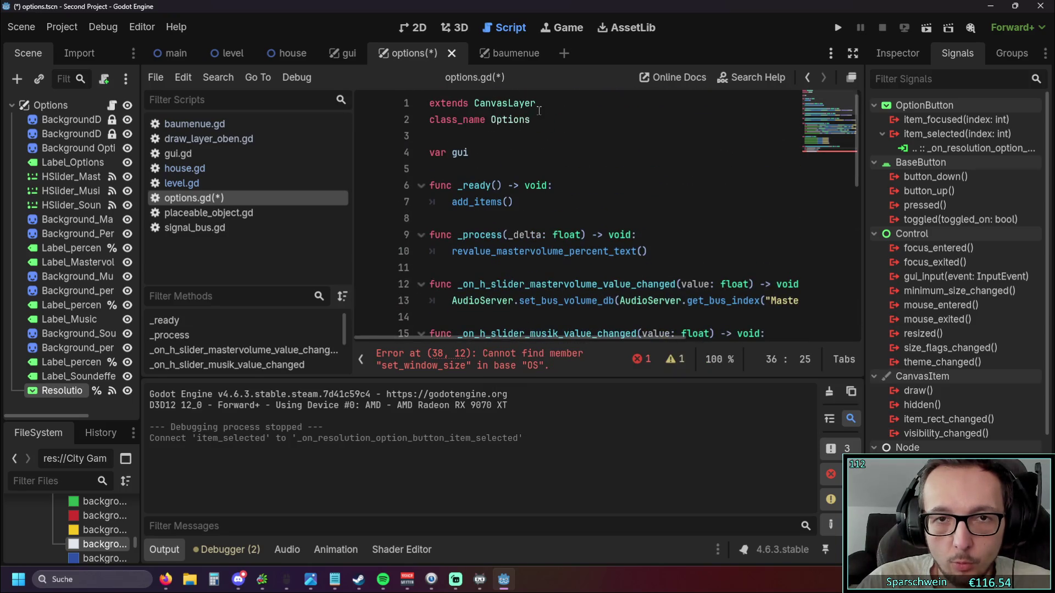
pyautogui.doubleClick(474, 104)
pyautogui.write('Note2')
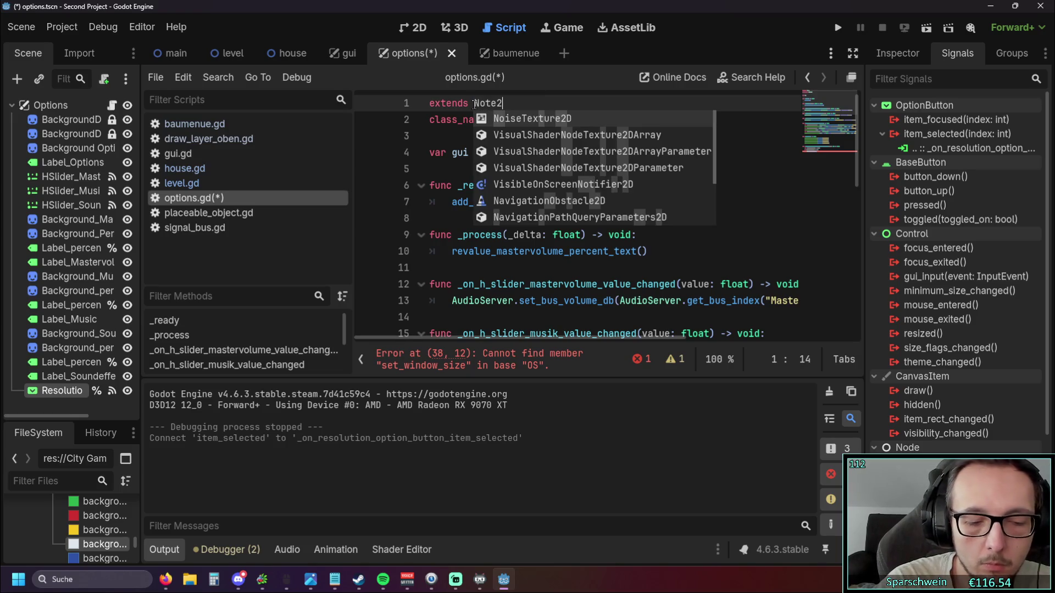
pyautogui.write('D')
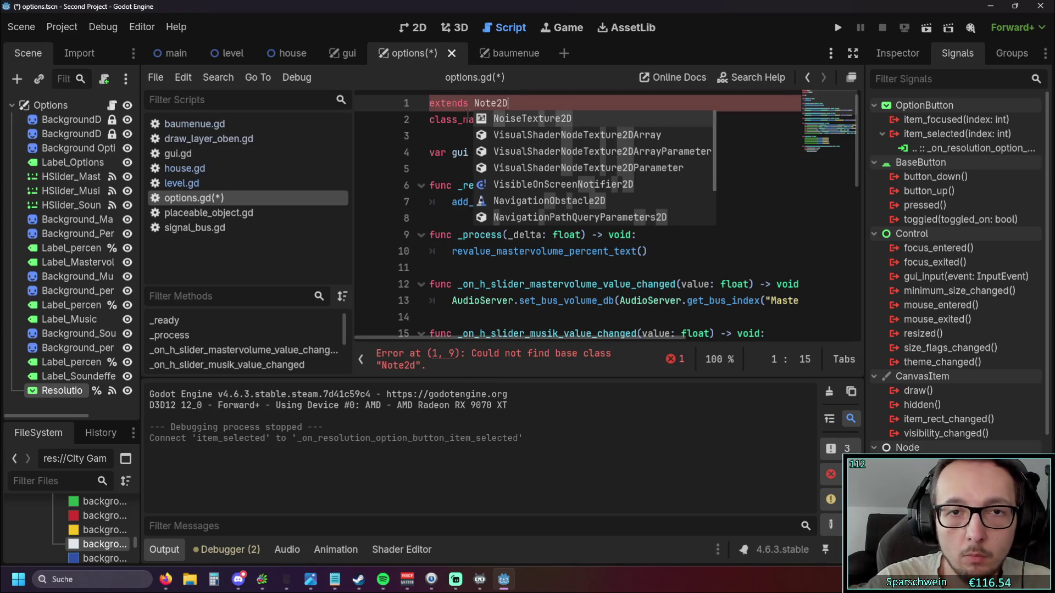
pyautogui.click(477, 136)
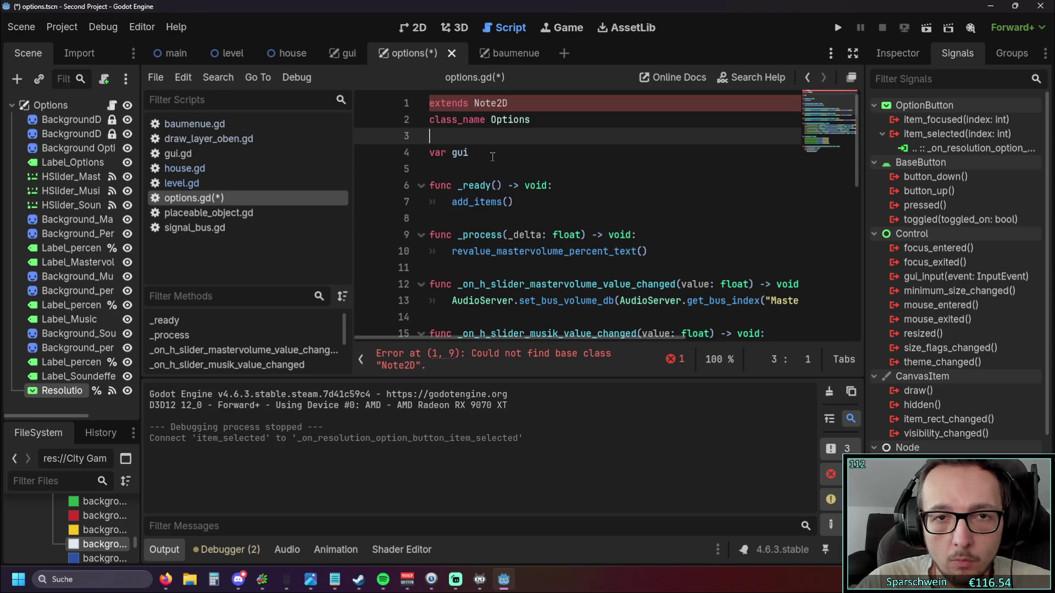
pyautogui.scroll(-10, 494, 156)
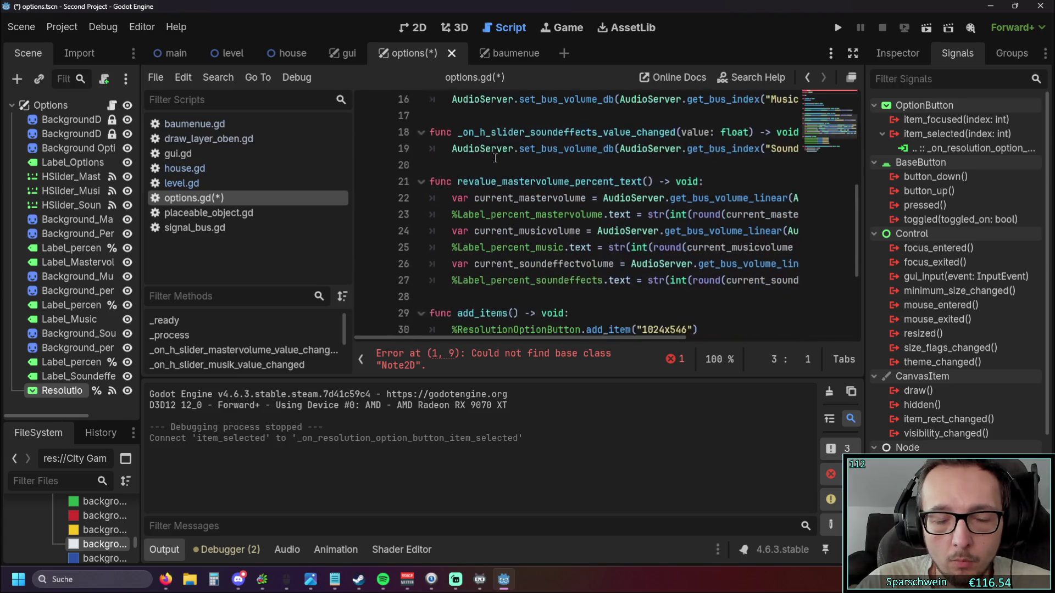
pyautogui.scroll(10, 495, 158)
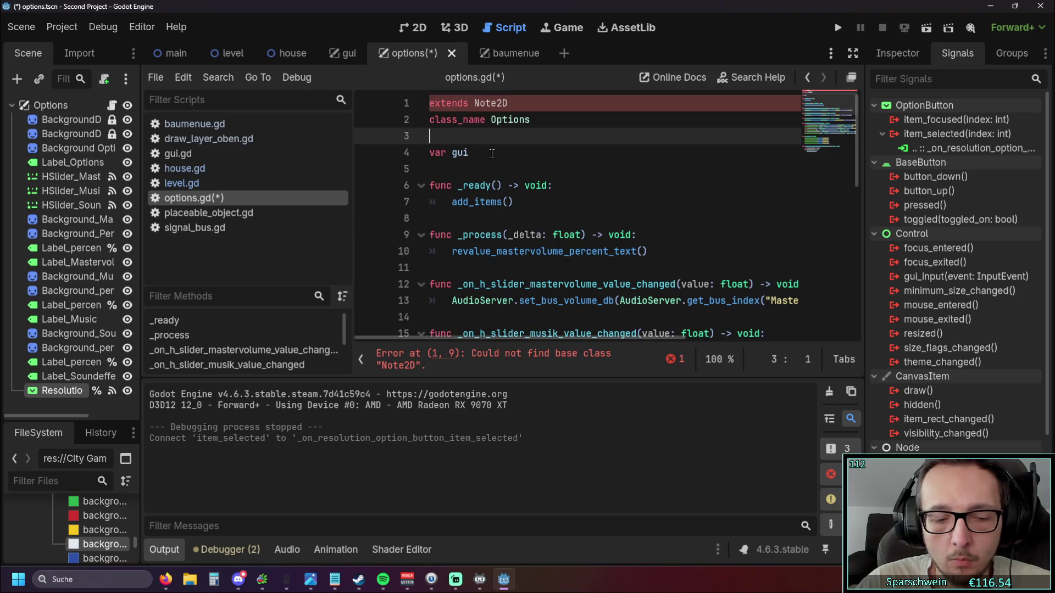
pyautogui.click(503, 103)
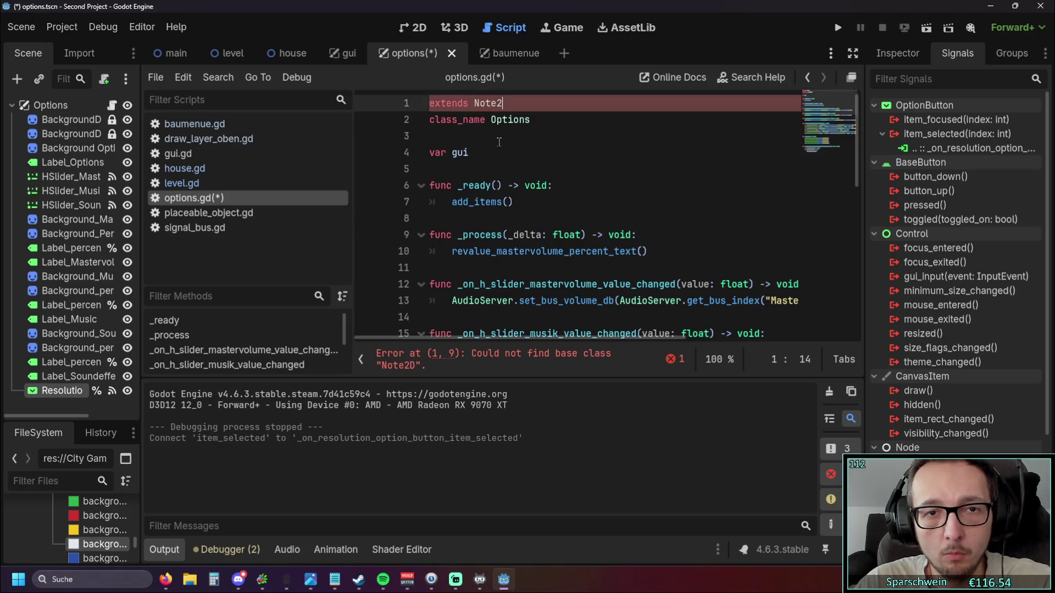
pyautogui.write('d')
pyautogui.doubleClick(502, 103)
pyautogui.write('CanvasLayer')
pyautogui.click(547, 165)
pyautogui.scroll(-8, 547, 166)
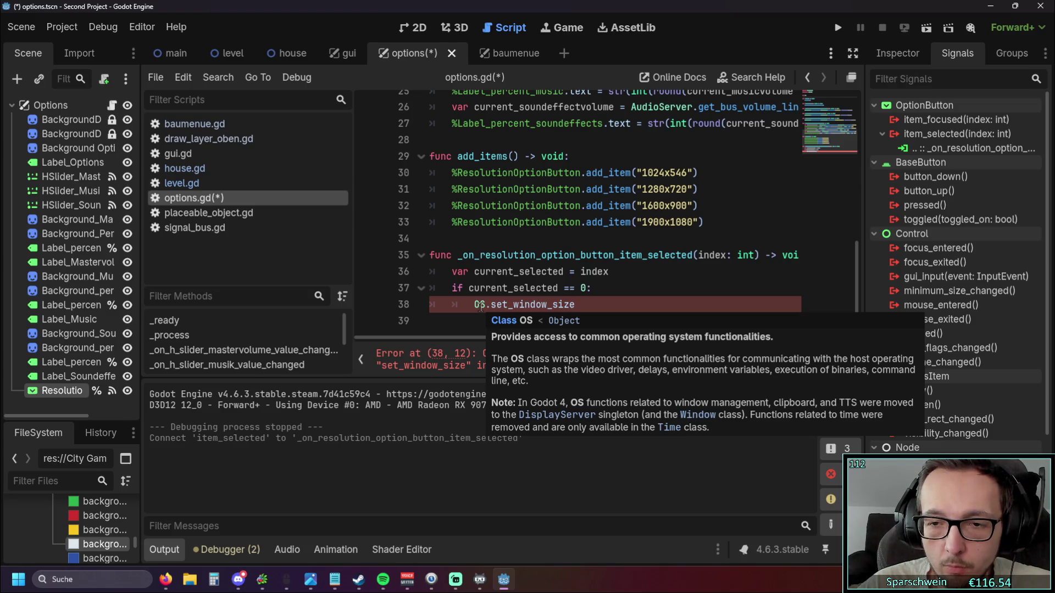
pyautogui.doubleClick(482, 306)
# - Try replacing OS with Window and editing the method name toward set_window_size
pyautogui.write('WIN')
pyautogui.press('Return')
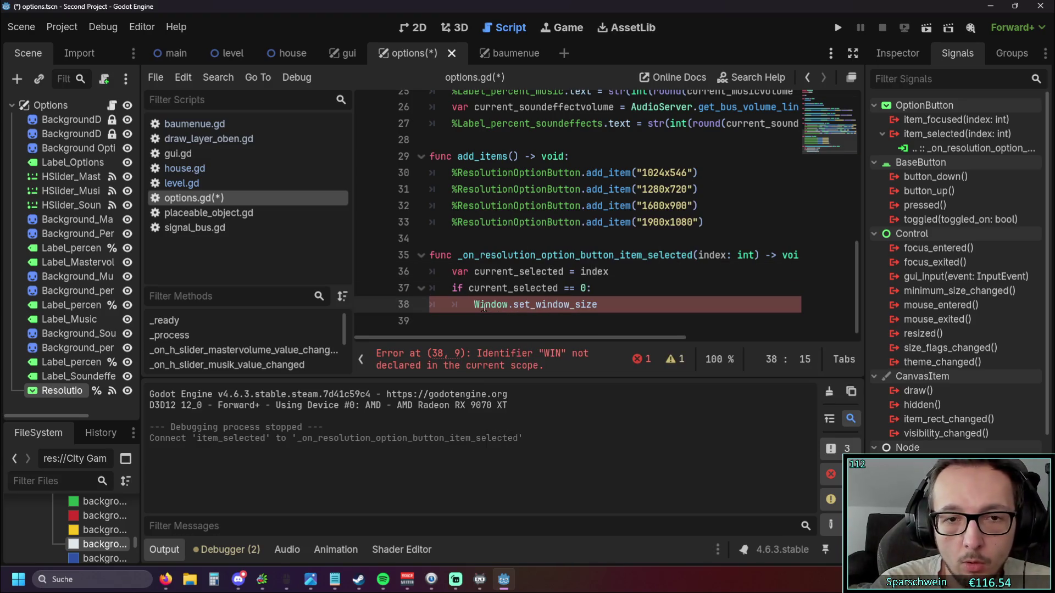
pyautogui.press('Up')
pyautogui.press('Up')
pyautogui.press('Up')
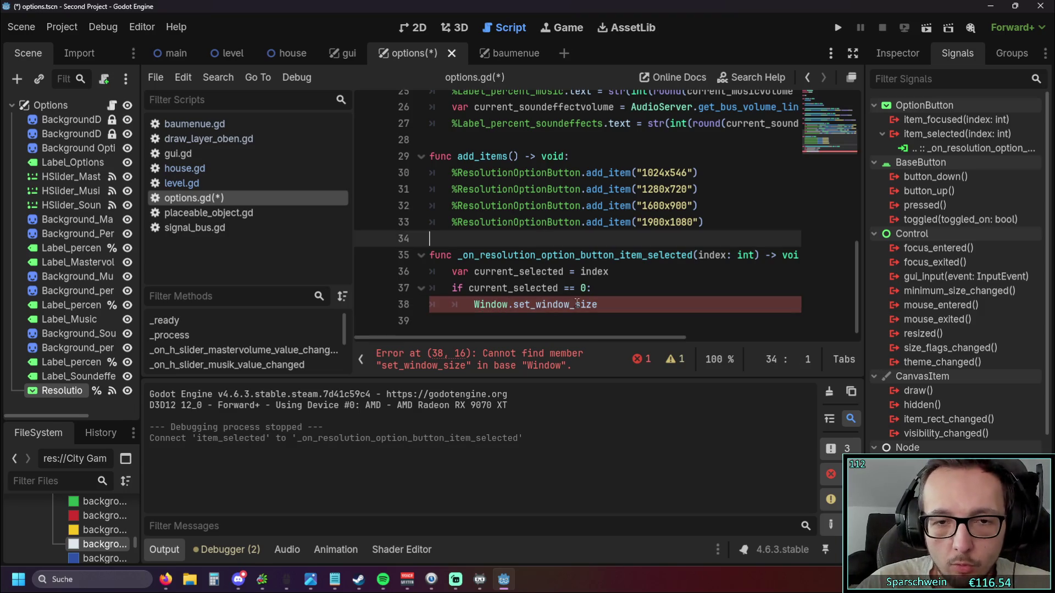
pyautogui.moveTo(599, 305); pyautogui.dragTo(527, 302)
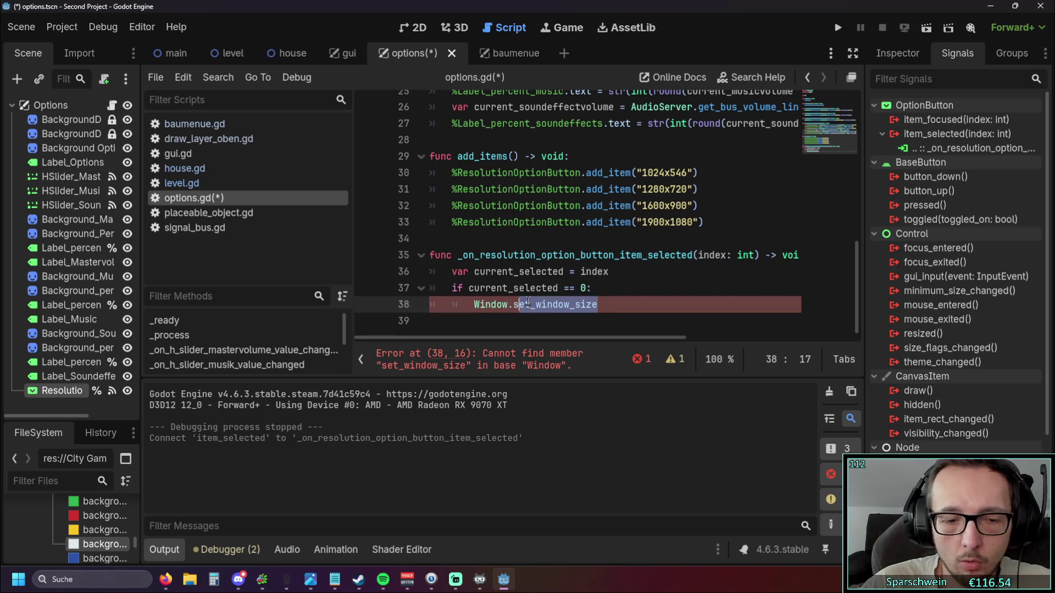
pyautogui.write('et')
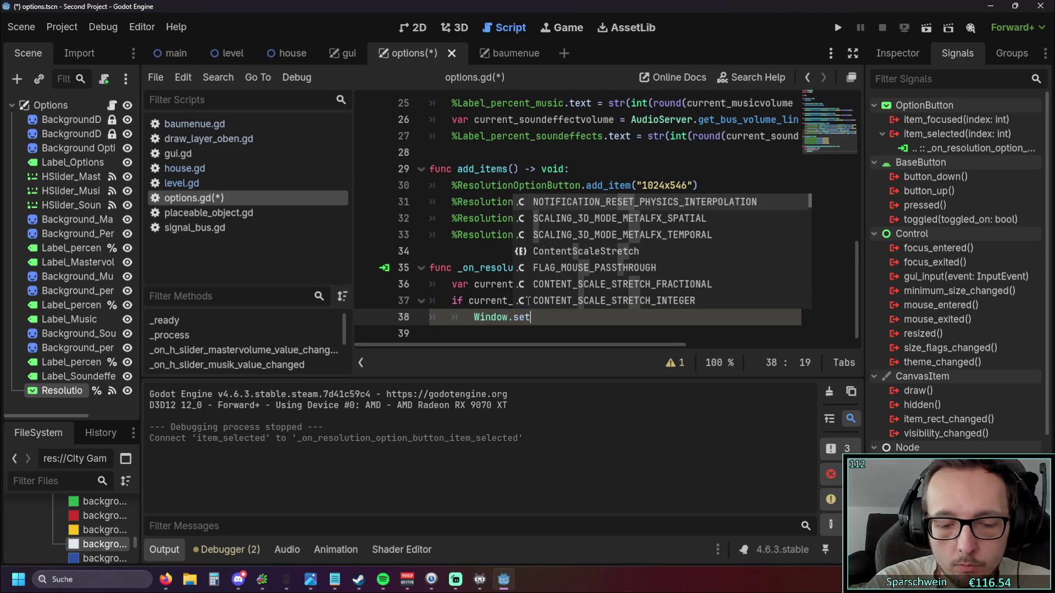
pyautogui.write('_w')
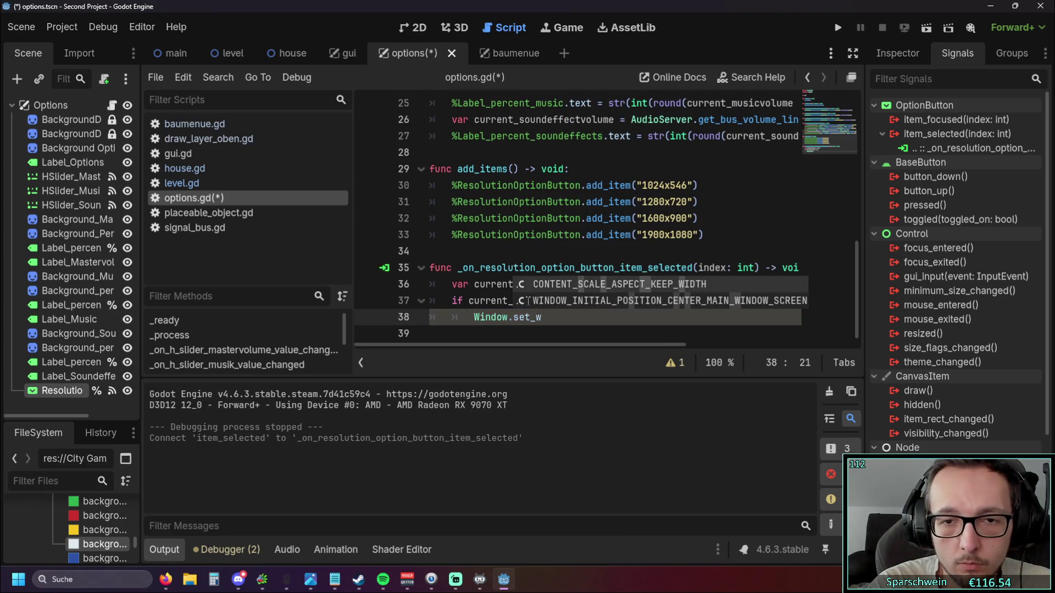
pyautogui.press('BackSpace')
pyautogui.press('BackSpace')
pyautogui.hotkey('alt', 'Tab')
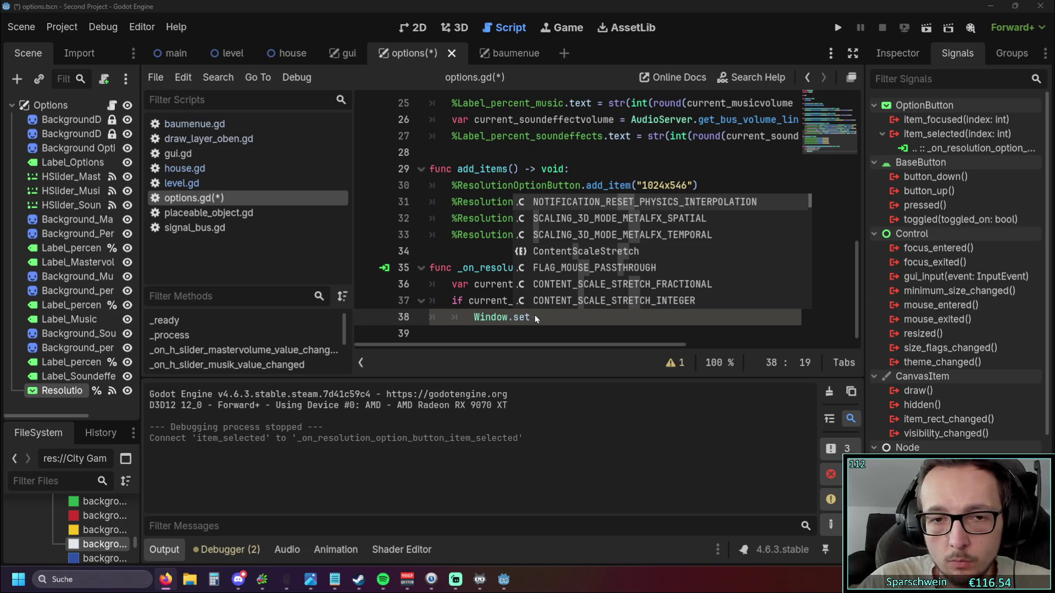
# - Replace Window.set with DisplayServer and autocomplete window_set_size on line 38
pyautogui.moveTo(533, 317); pyautogui.dragTo(473, 317)
pyautogui.write('Di')
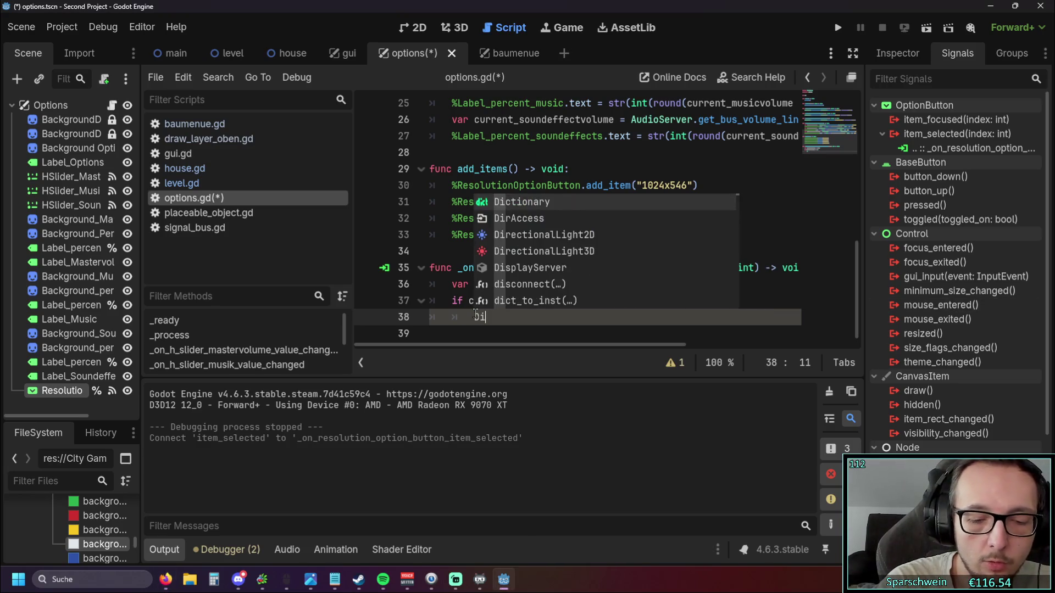
pyautogui.write('splay')
pyautogui.press('Return')
pyautogui.write('.w')
pyautogui.write('indow')
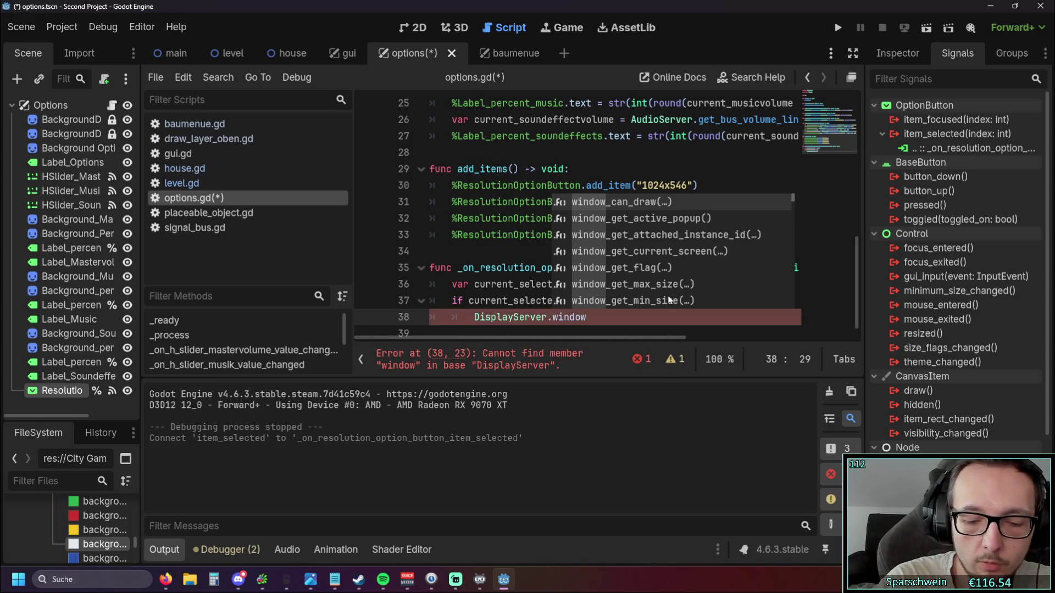
pyautogui.write('_set')
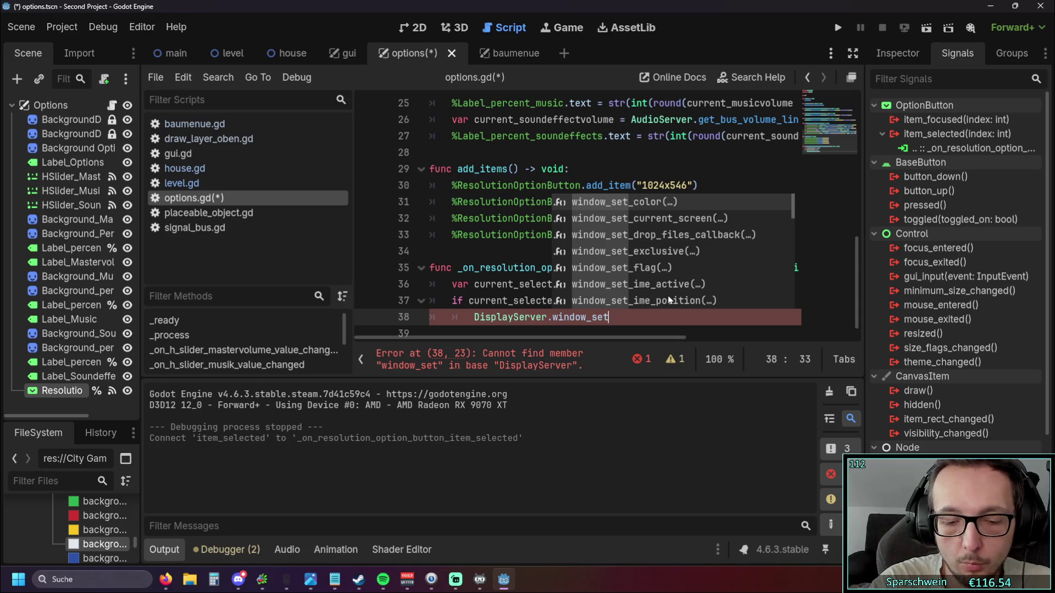
pyautogui.write('_si')
pyautogui.press('Return')
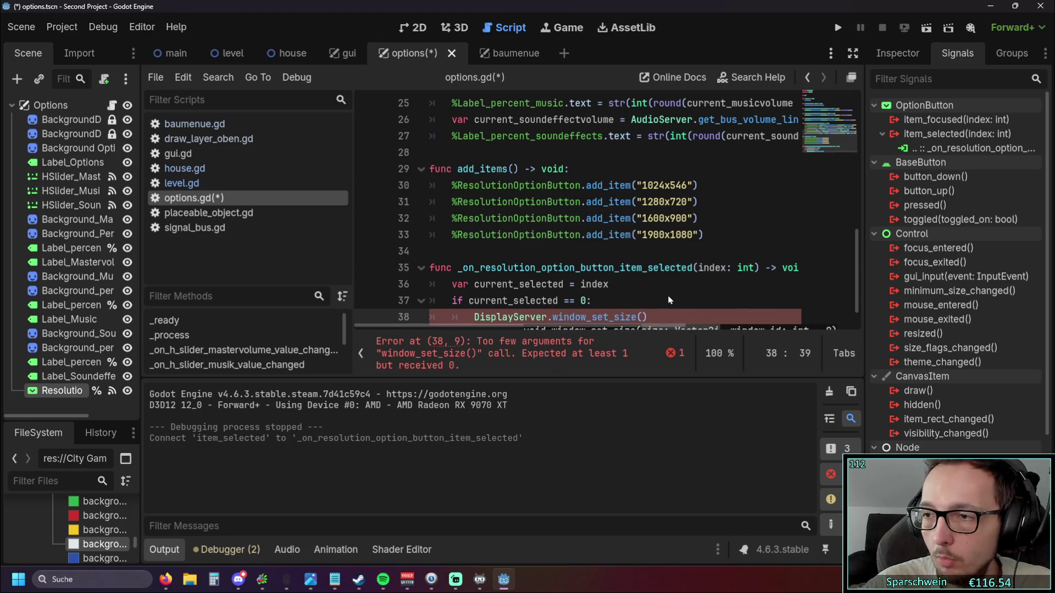
# - Pass Vector2i(1024,546) on line 38, copying 1024x546 from line 30 and replacing x with a comma
pyautogui.write('Vector2')
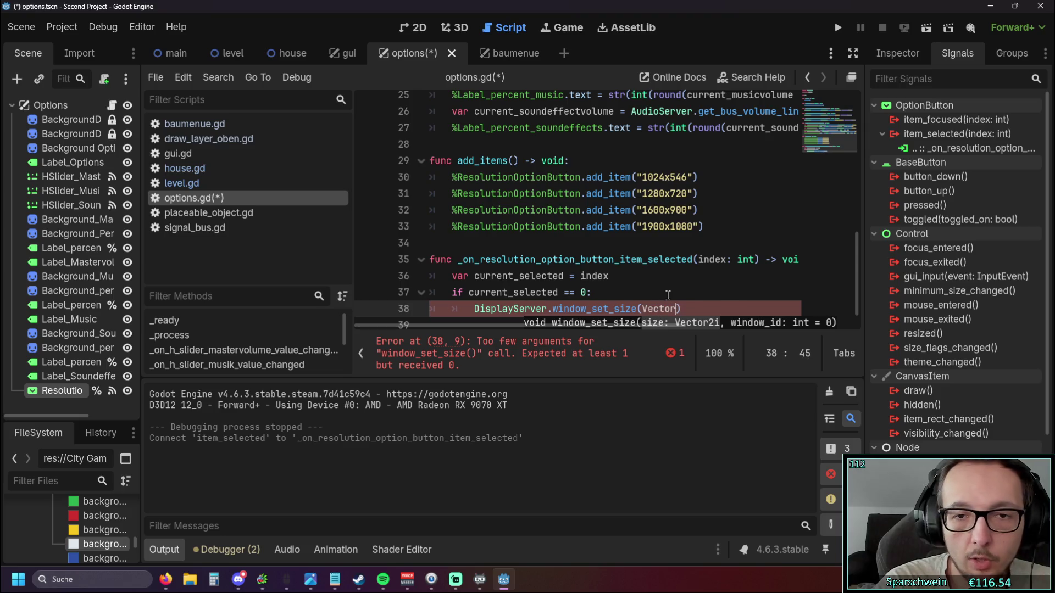
pyautogui.write('i')
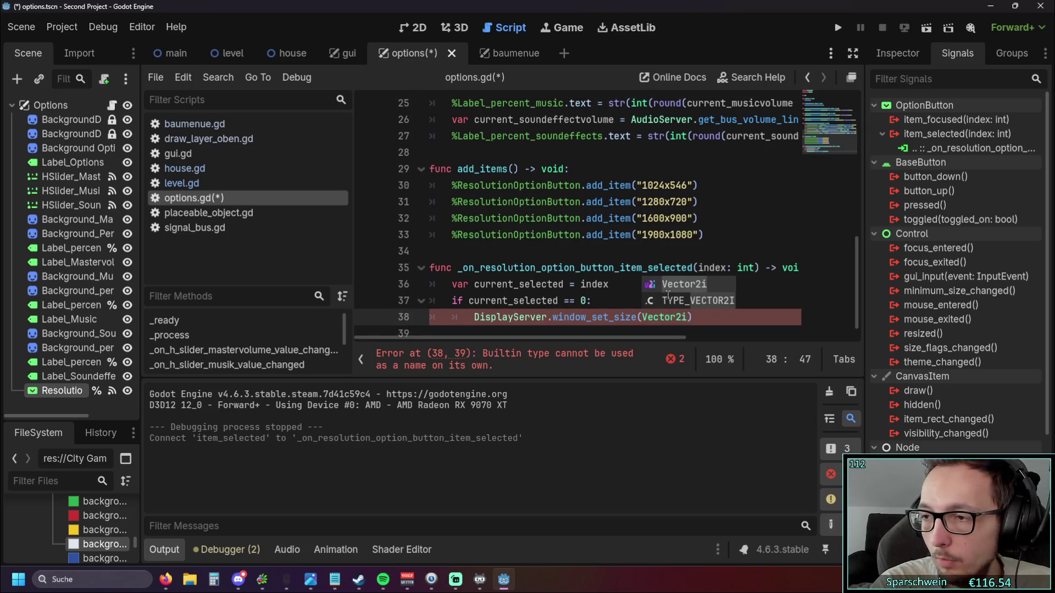
pyautogui.write('(')
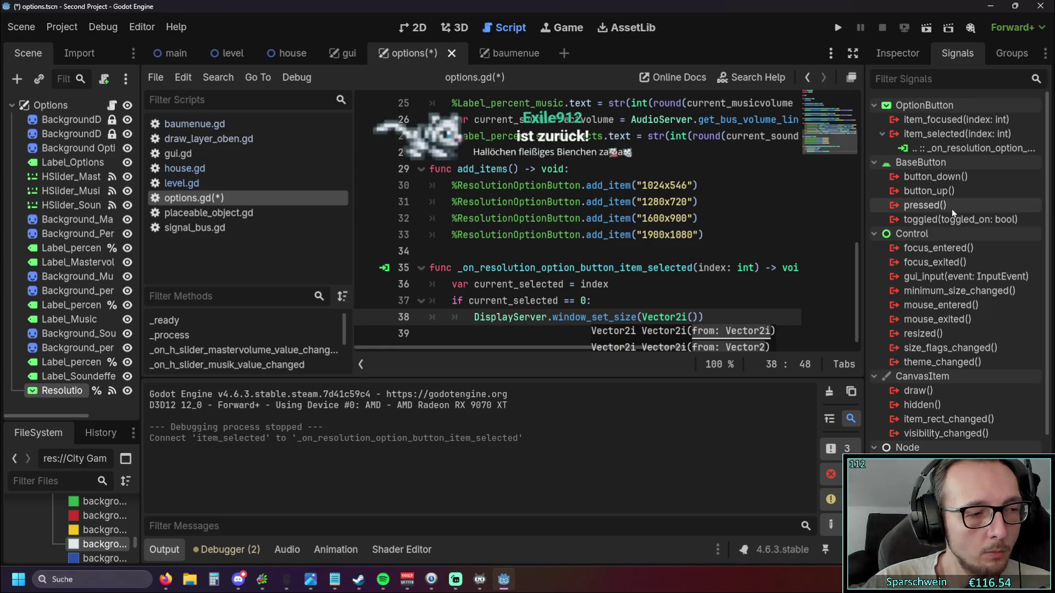
pyautogui.click(692, 324)
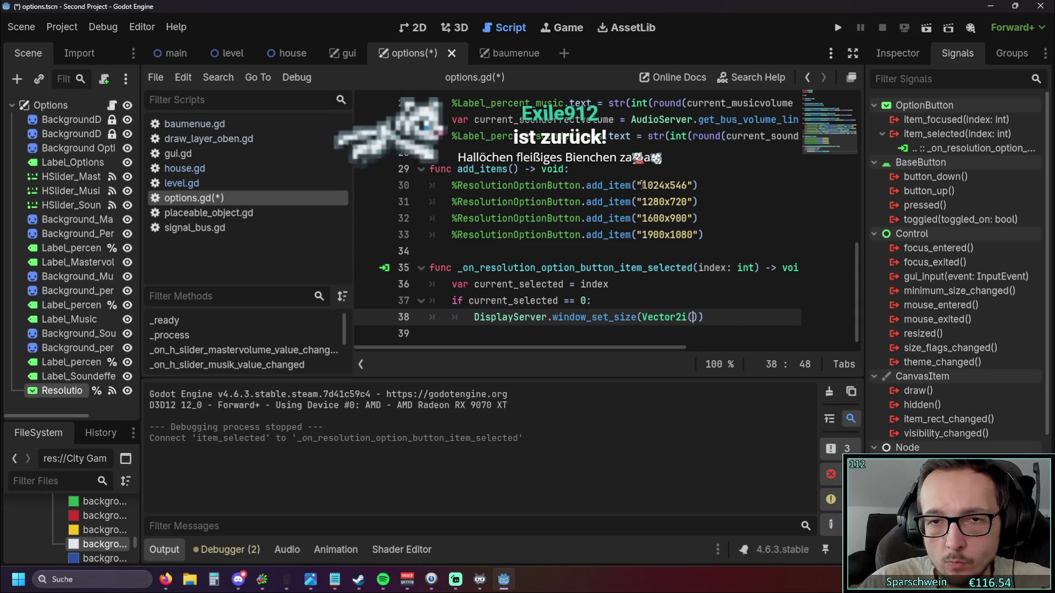
pyautogui.doubleClick(686, 185)
pyautogui.hotkey('ctrl', 'c')
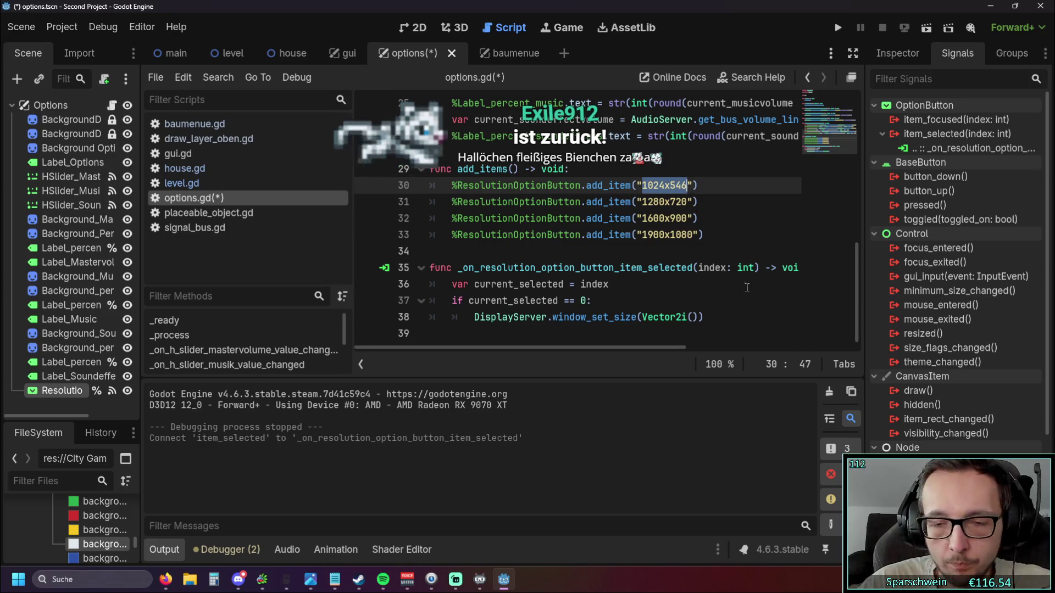
pyautogui.click(696, 318)
pyautogui.hotkey('ctrl', 'v')
pyautogui.click(754, 291)
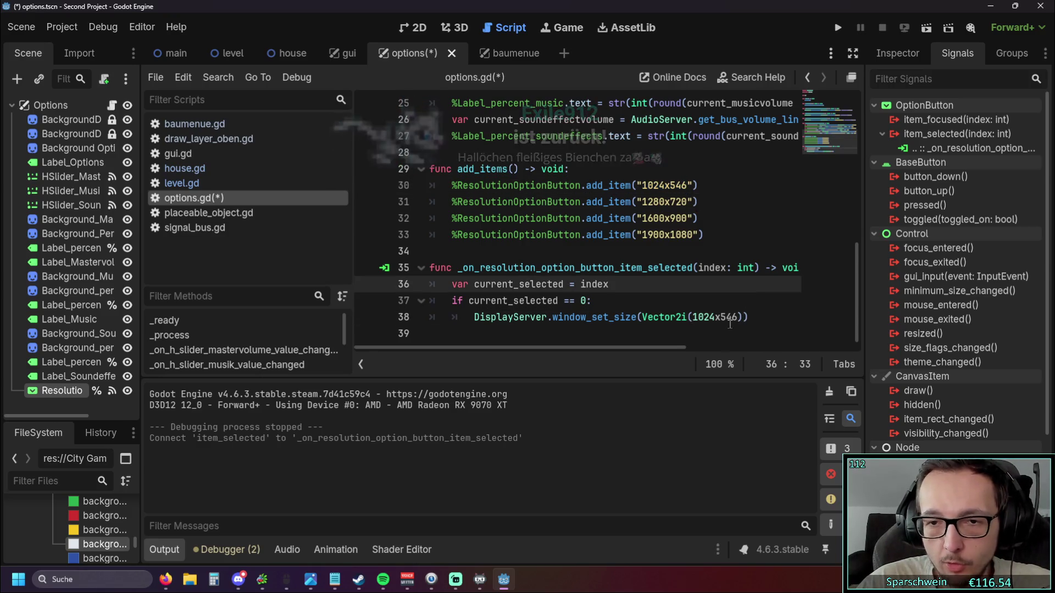
pyautogui.click(723, 317)
pyautogui.press('BackSpace')
pyautogui.write(',')
pyautogui.click(728, 290)
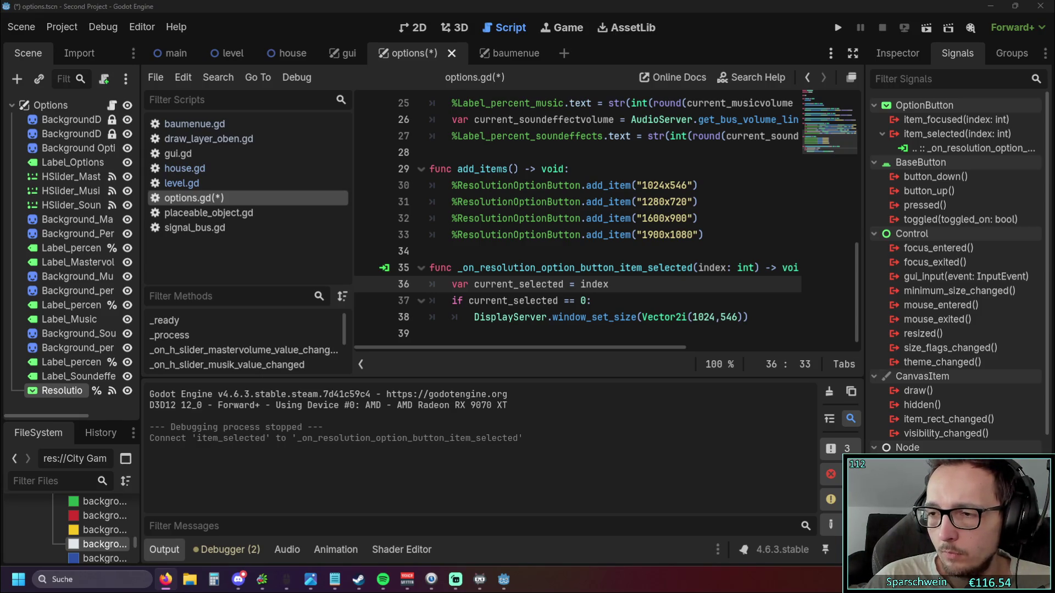
# - Add line 39 after the first branch, outdented one level, beginning with 'if'
pyautogui.click(761, 319)
pyautogui.press('Return')
pyautogui.press('BackSpace')
pyautogui.write('if')
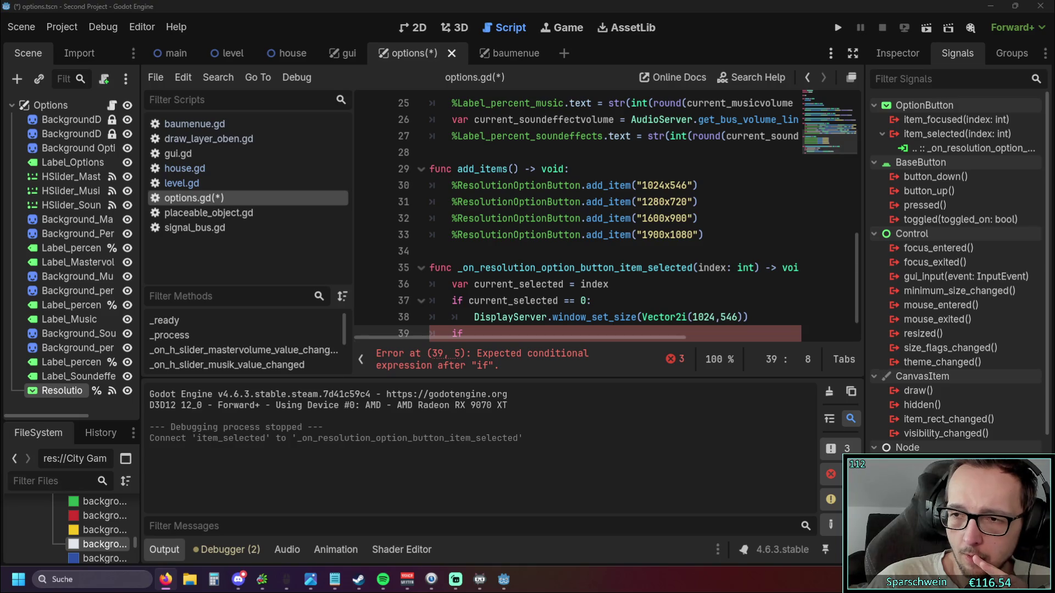
pyautogui.scroll(-1, 631, 306)
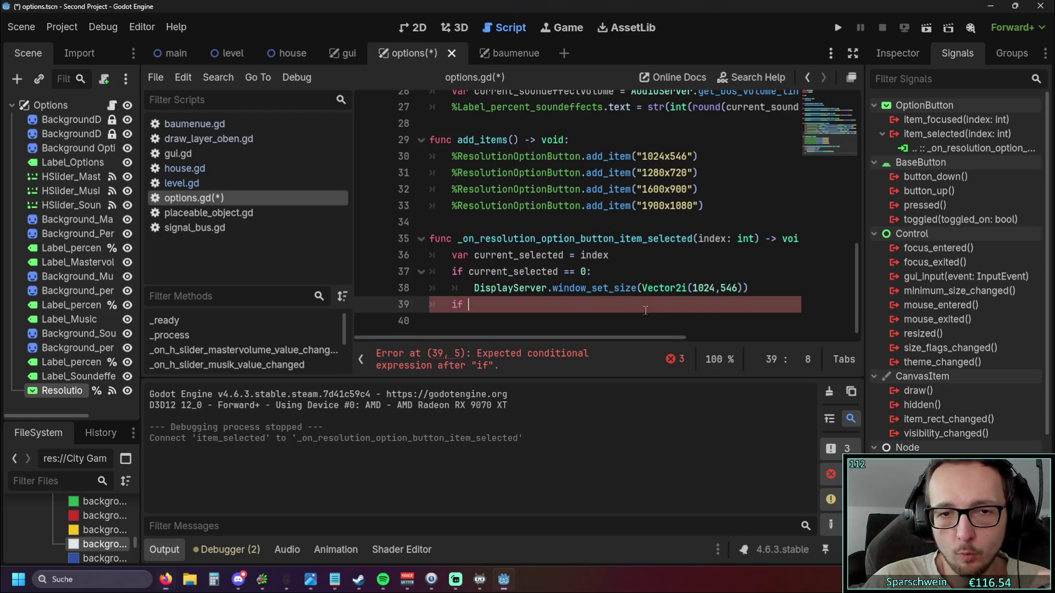
# - Paste three copies of the first if branch below it and fix their indentation
pyautogui.moveTo(756, 291); pyautogui.dragTo(417, 269)
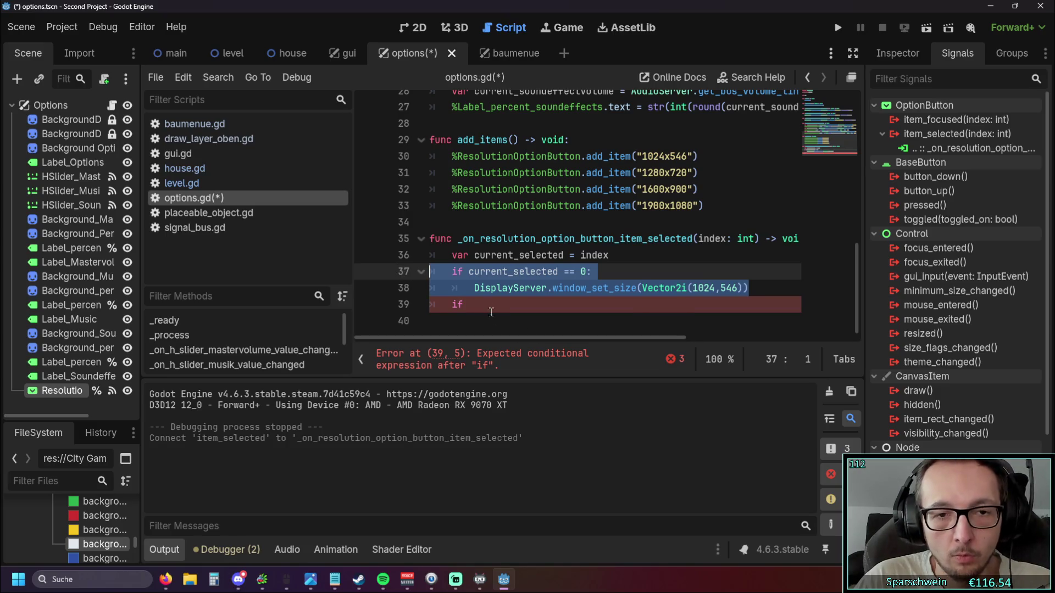
pyautogui.click(378, 304)
pyautogui.hotkey('ctrl', 'v')
pyautogui.hotkey('ctrl', 'v')
pyautogui.hotkey('ctrl', 'v')
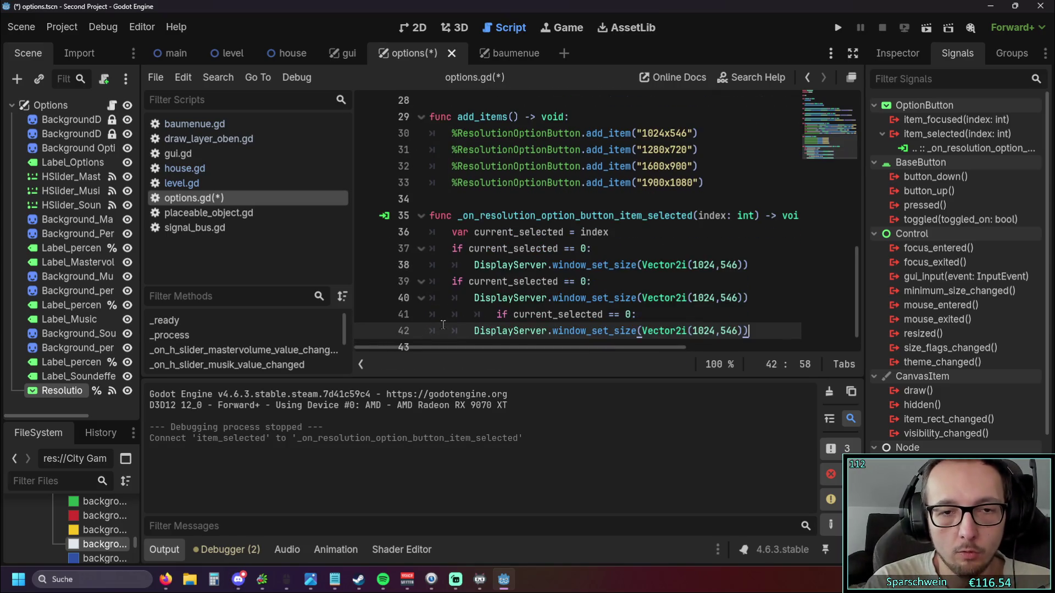
pyautogui.click(489, 314)
pyautogui.press('BackSpace')
pyautogui.press('BackSpace')
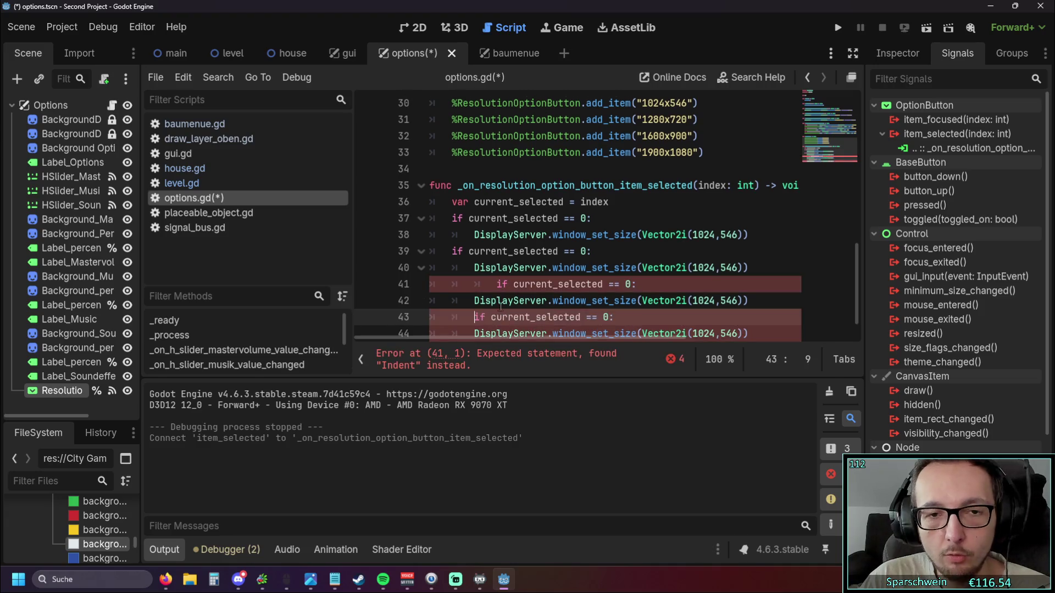
pyautogui.click(497, 283)
pyautogui.press('BackSpace')
pyautogui.press('BackSpace')
# - Change the copied branches' index conditions from 0 to 1, 2 and 3
pyautogui.doubleClick(584, 234)
pyautogui.write('1')
pyautogui.doubleClick(583, 267)
pyautogui.write('2')
pyautogui.doubleClick(584, 300)
pyautogui.write('3')
# - Set the second branch's window size to Vector2i(1280,720)
pyautogui.scroll(1, 686, 318)
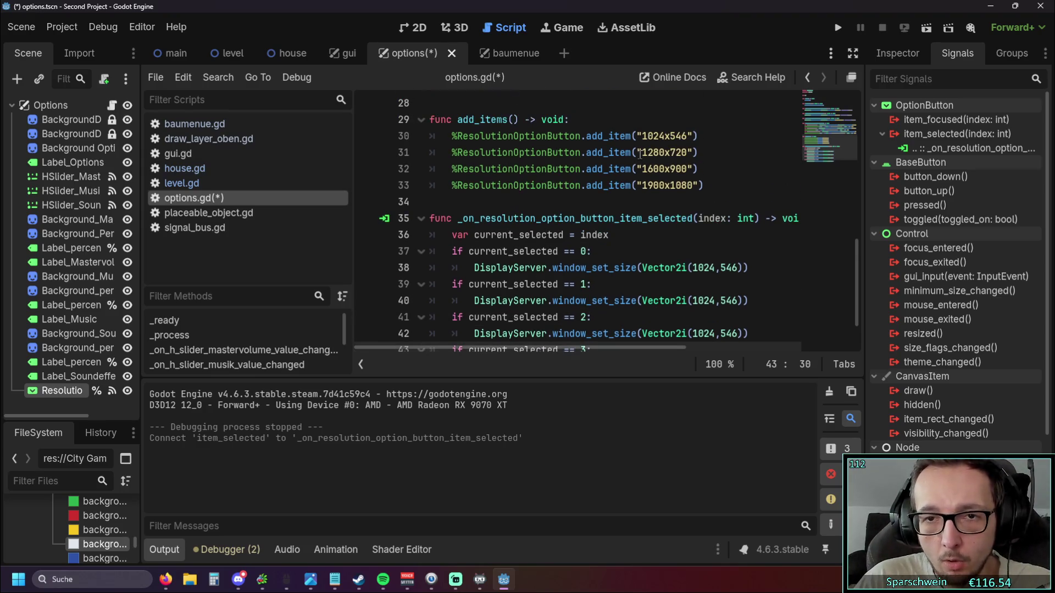
pyautogui.moveTo(693, 301); pyautogui.dragTo(716, 301)
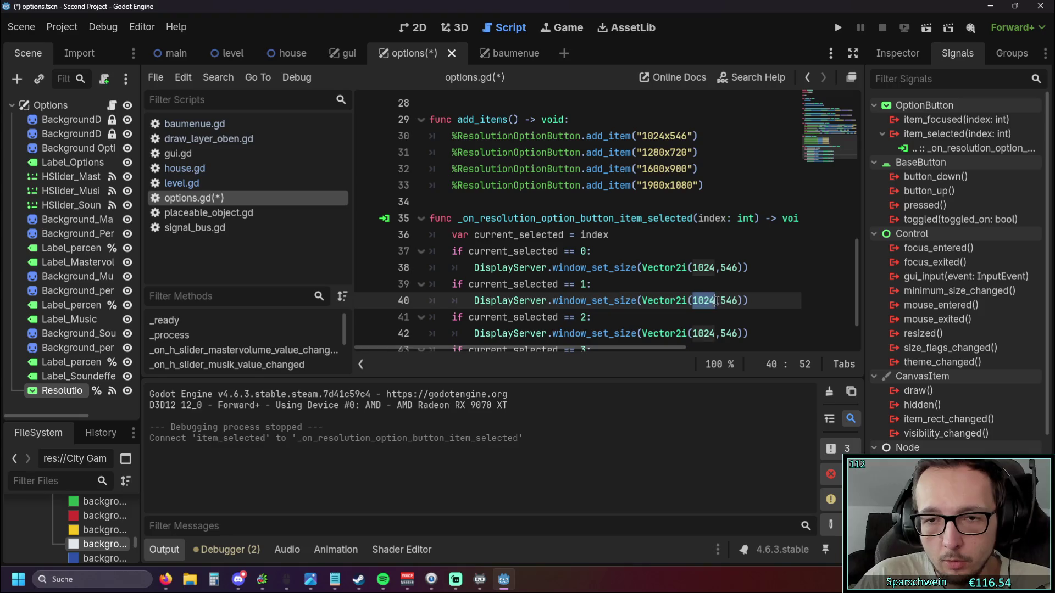
pyautogui.write('1280')
pyautogui.press('Up')
pyautogui.press('Up')
pyautogui.press('Up')
pyautogui.doubleClick(726, 301)
pyautogui.write('720')
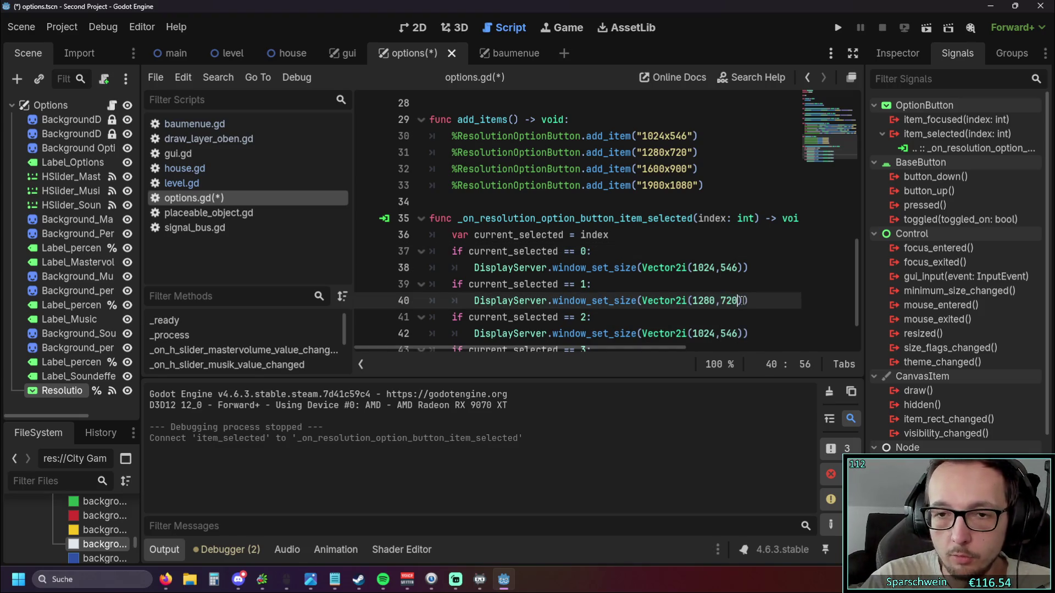
# - Set the third and fourth branches' sizes to Vector2i(1600,900) and Vector2i(1900,1080)
pyautogui.scroll(-1, 707, 260)
pyautogui.moveTo(694, 284); pyautogui.dragTo(716, 285)
pyautogui.write('1600')
pyautogui.doubleClick(730, 284)
pyautogui.write('900')
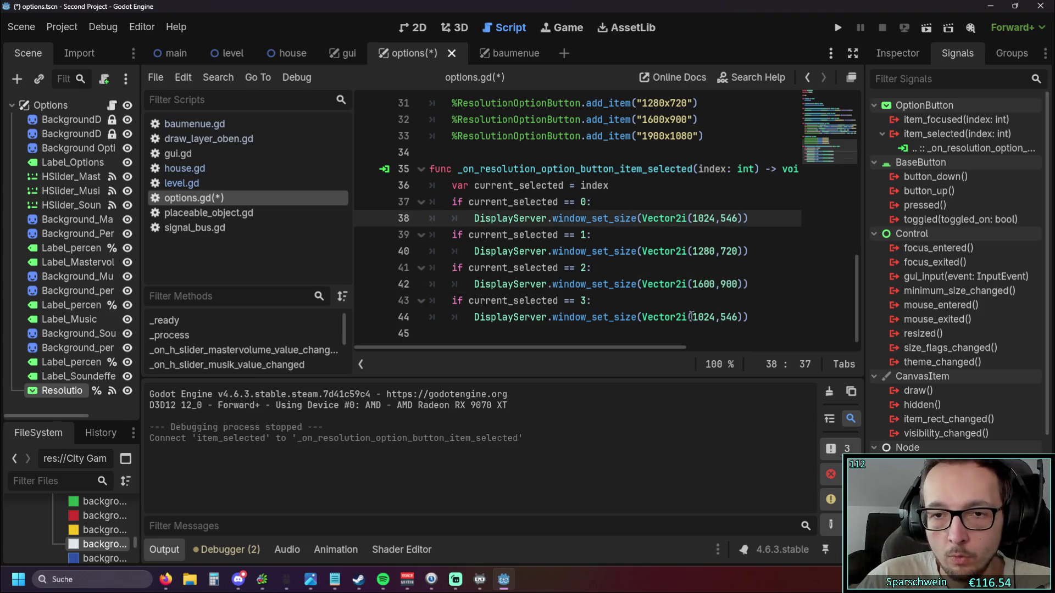
pyautogui.moveTo(693, 317); pyautogui.dragTo(710, 319)
pyautogui.write('1900')
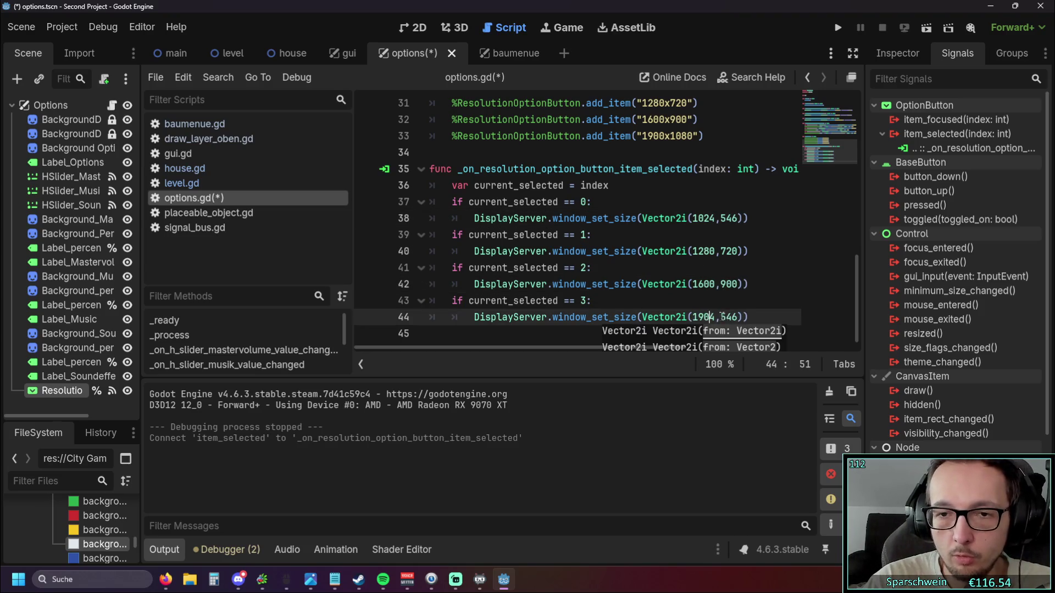
pyautogui.press('Delete')
pyautogui.press('Up')
pyautogui.press('Up')
pyautogui.press('Up')
pyautogui.doubleClick(732, 323)
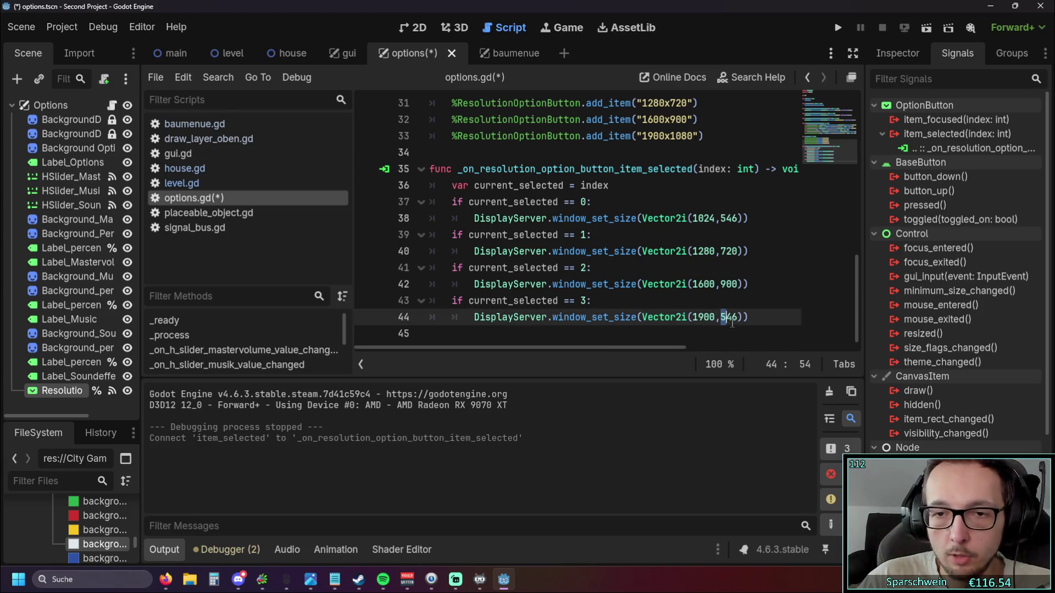
pyautogui.write('1080')
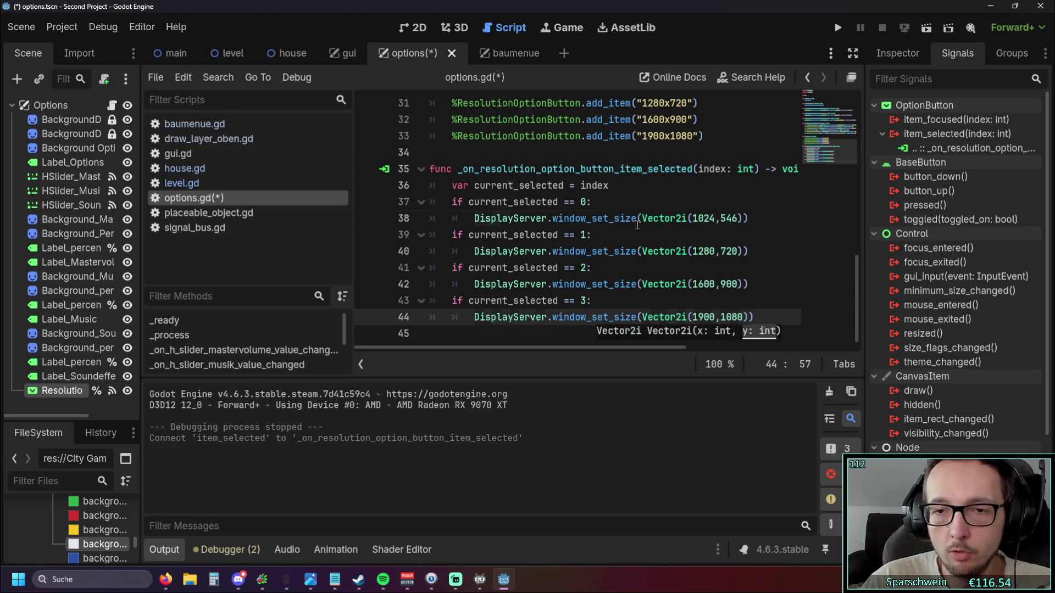
pyautogui.click(637, 218)
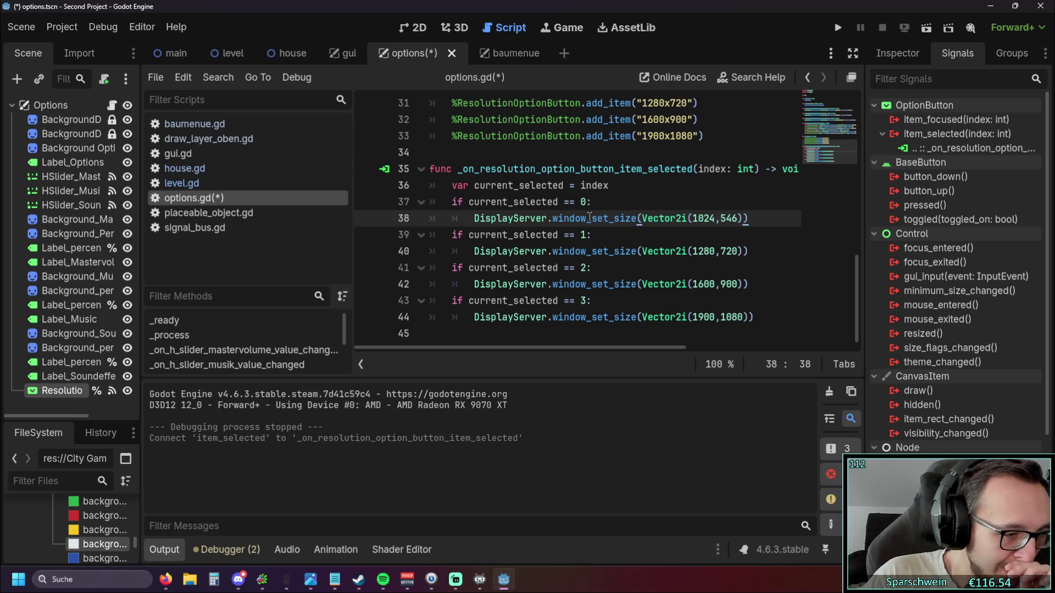
pyautogui.moveTo(590, 218)
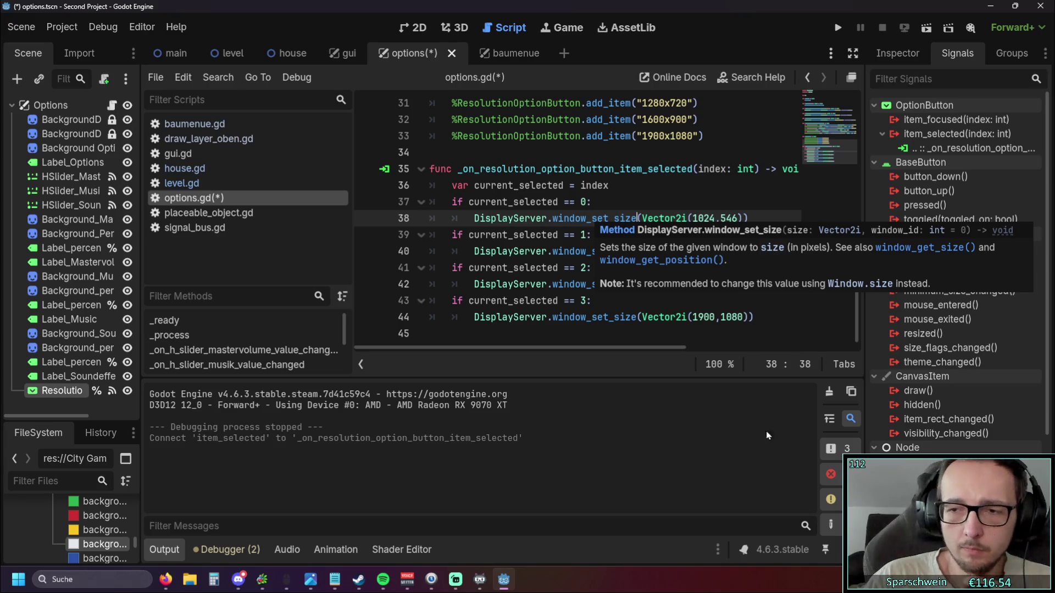
pyautogui.hotkey('alt', 'Tab')
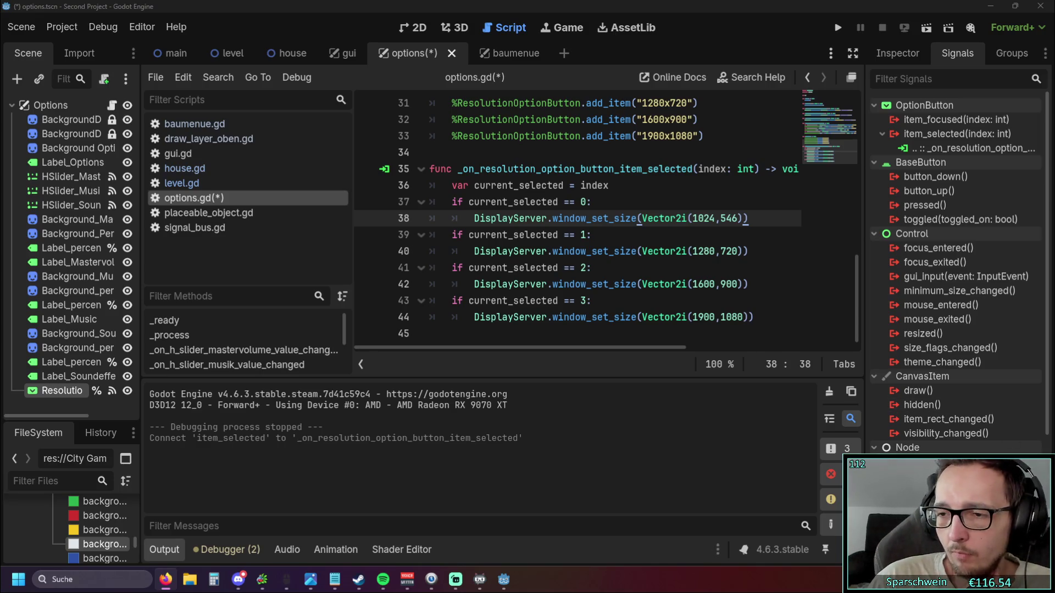
# - Save and run the game, open the options panel and choose 1280x720 resolution
pyautogui.click(549, 332)
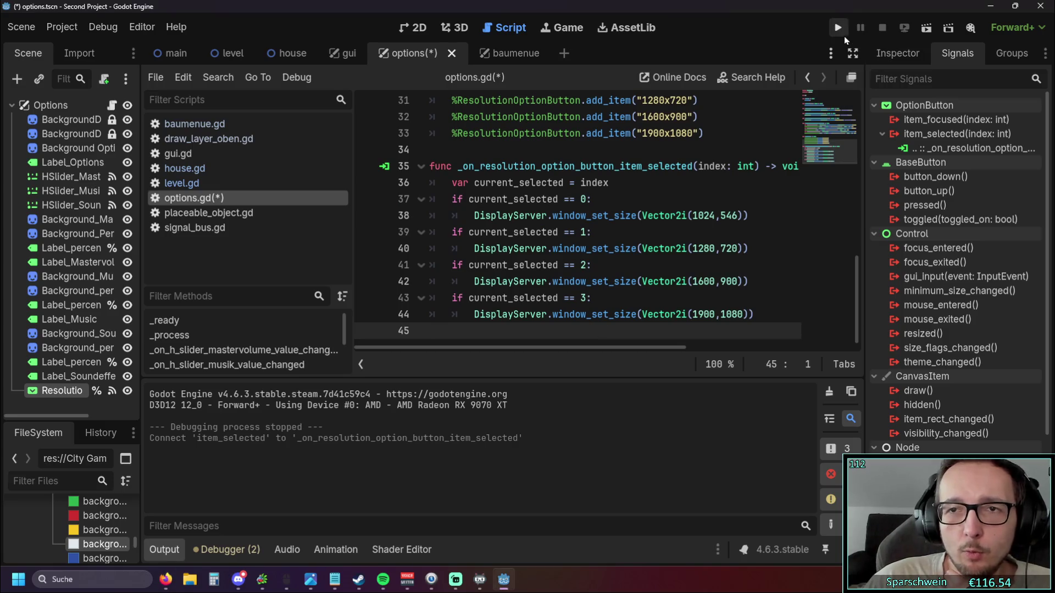
pyautogui.click(843, 35)
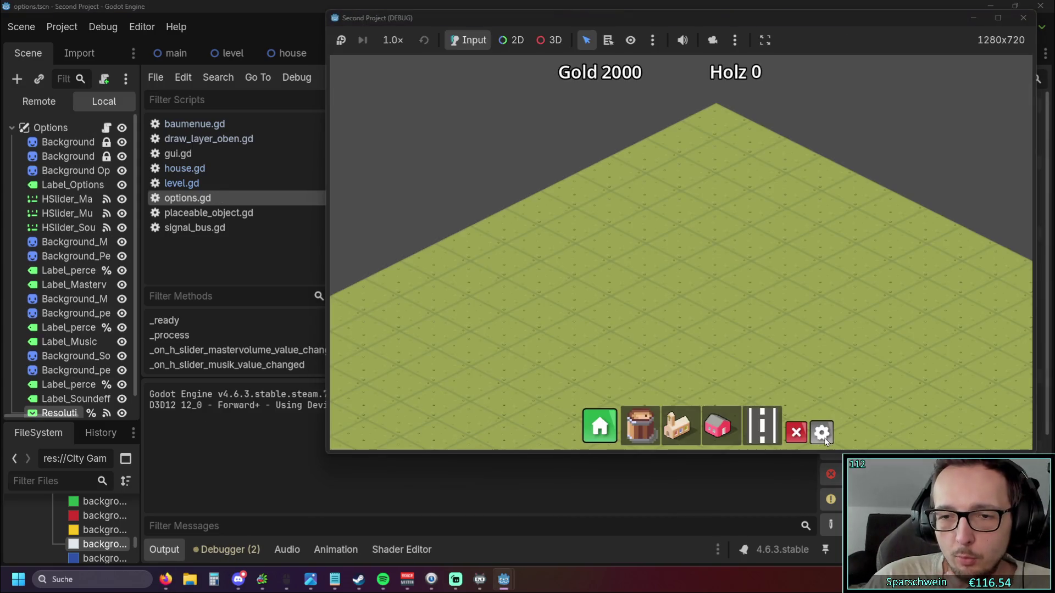
pyautogui.click(821, 433)
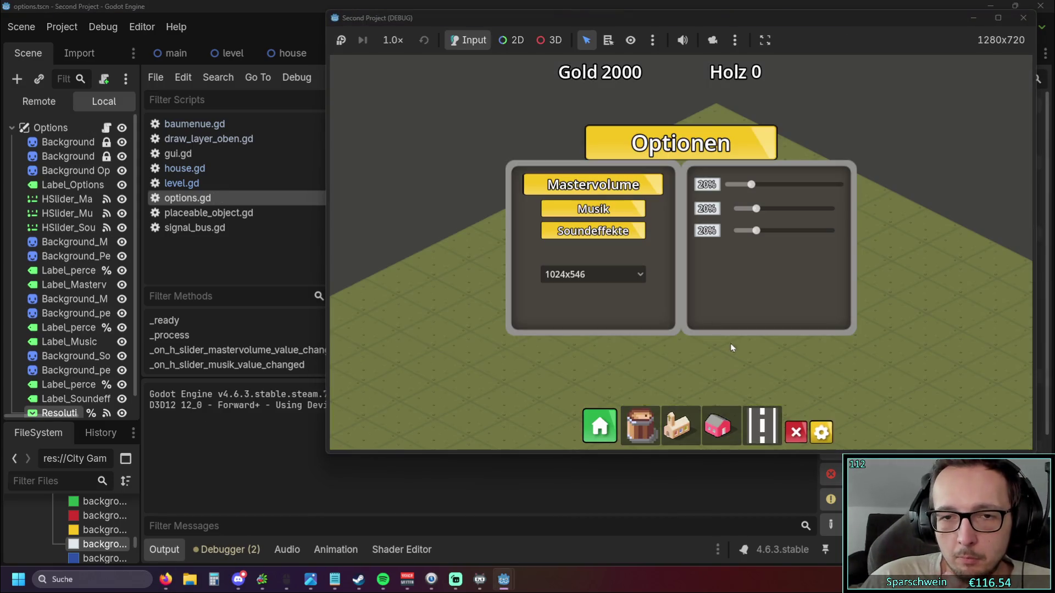
pyautogui.click(631, 275)
pyautogui.click(574, 305)
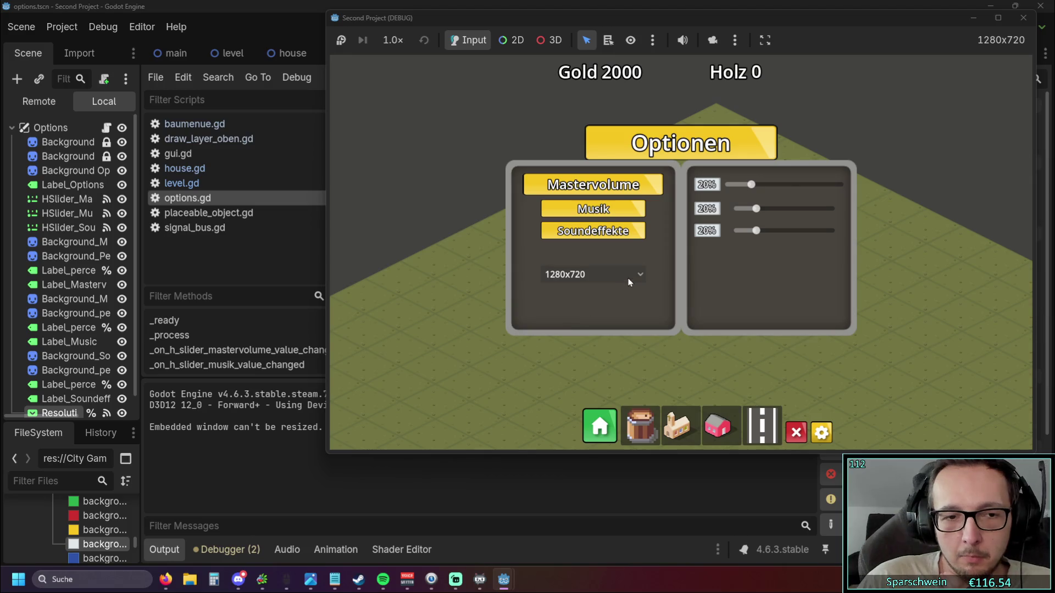
# - Choose 1600x900, then switch the resolution back to 1024x546
pyautogui.moveTo(648, 20)
pyautogui.mouseDown()
pyautogui.moveTo(741, 37)
pyautogui.moveTo(489, 40)
pyautogui.moveTo(489, 2)
pyautogui.mouseUp()
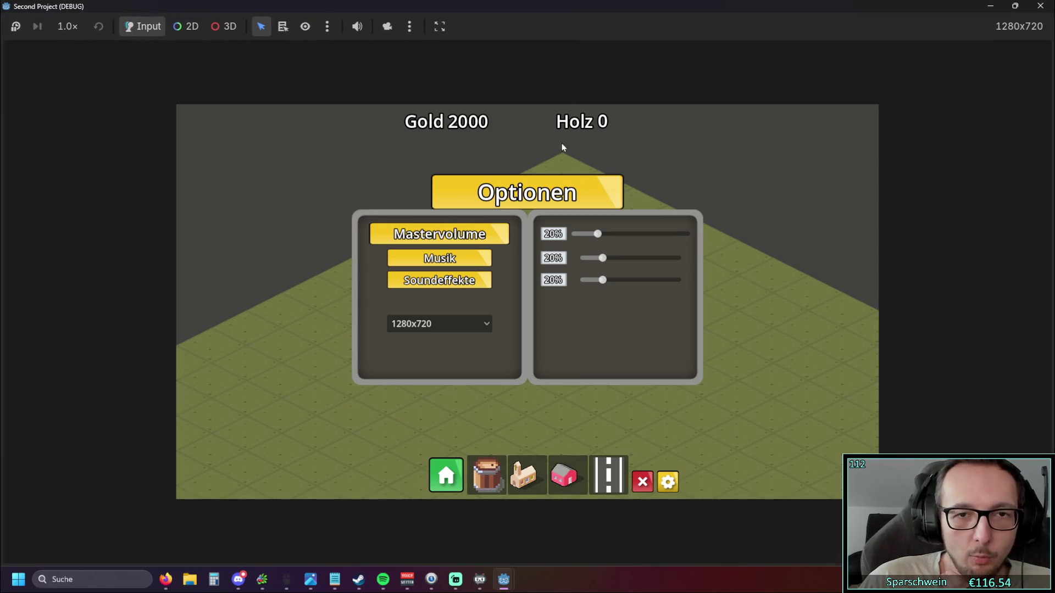
pyautogui.click(466, 325)
pyautogui.click(435, 372)
pyautogui.click(450, 326)
pyautogui.click(437, 342)
pyautogui.moveTo(590, 23)
pyautogui.mouseDown()
pyautogui.moveTo(759, 41)
pyautogui.moveTo(682, 39)
pyautogui.moveTo(745, 41)
pyautogui.moveTo(697, 34)
pyautogui.moveTo(696, 52)
pyautogui.mouseUp()
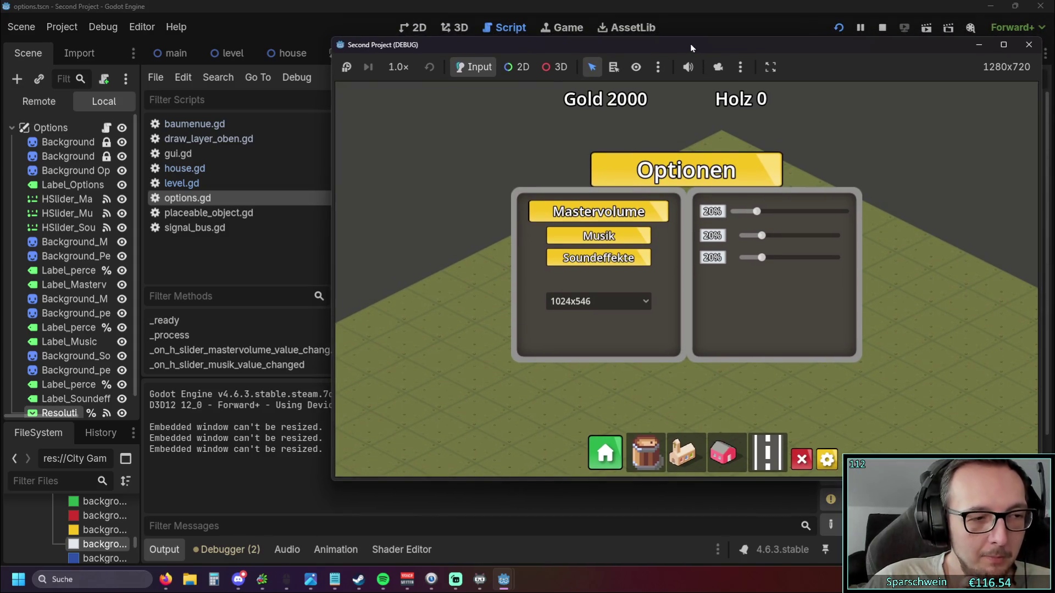
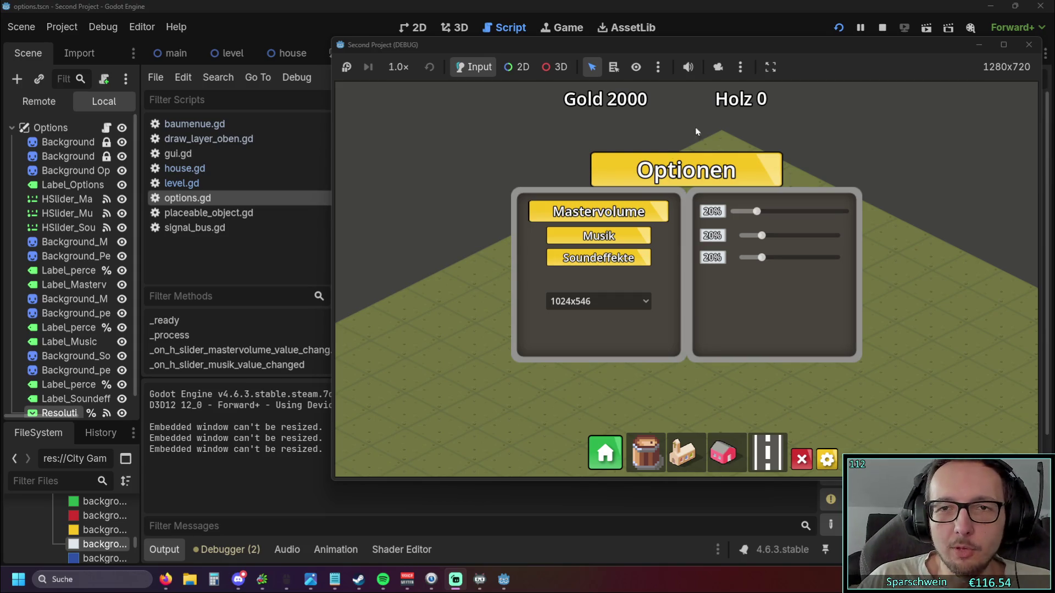
# - Close the running Godot test game and bring the YouTube resolution drop-down tutorial forward
pyautogui.moveTo(752, 43); pyautogui.dragTo(644, 53)
pyautogui.click(921, 55)
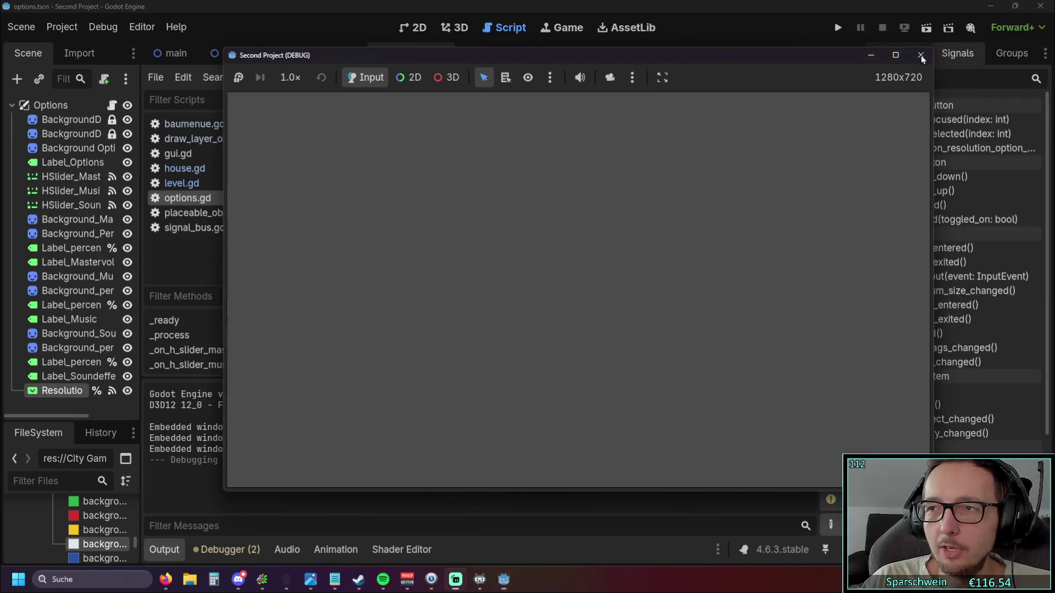
pyautogui.click(165, 579)
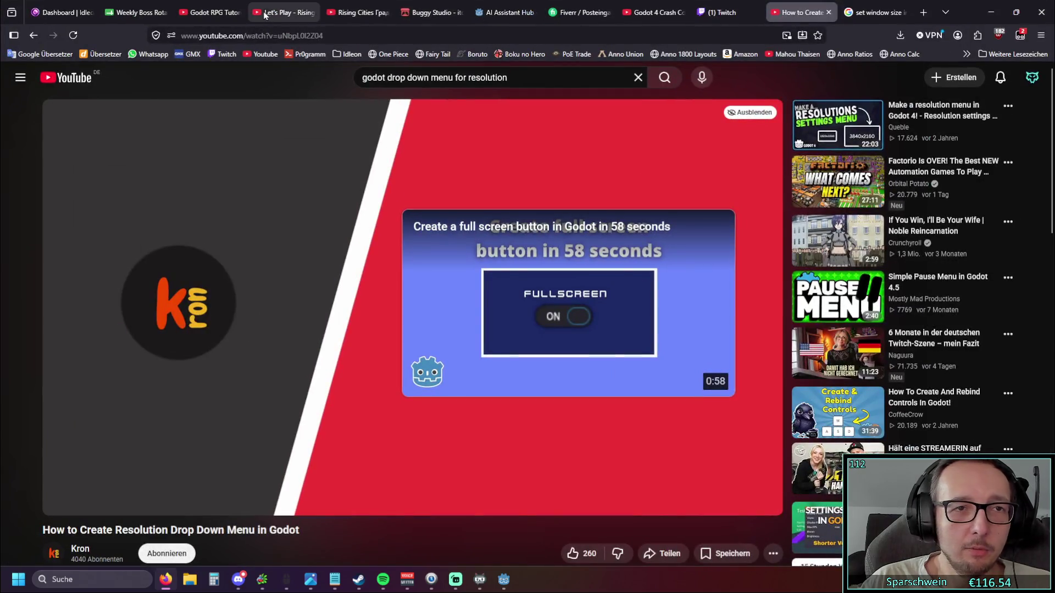
# - Switch to the 'Let's Play - Rising Cities #003 - Raus aus der Beta' video tab
pyautogui.click(269, 13)
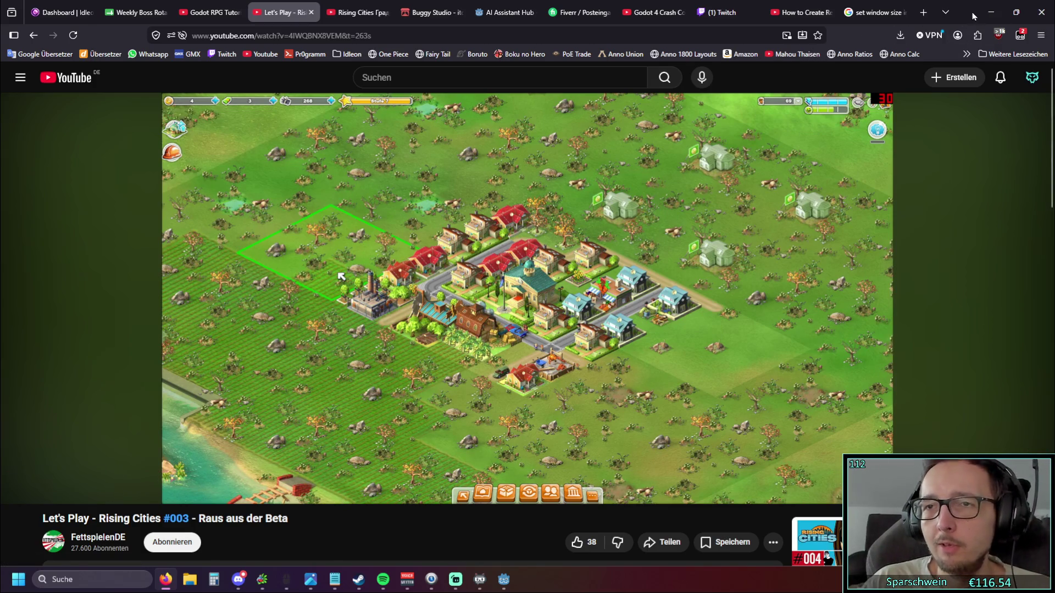
# - Minimize Firefox to return to the Godot editor showing options.gd
pyautogui.click(990, 12)
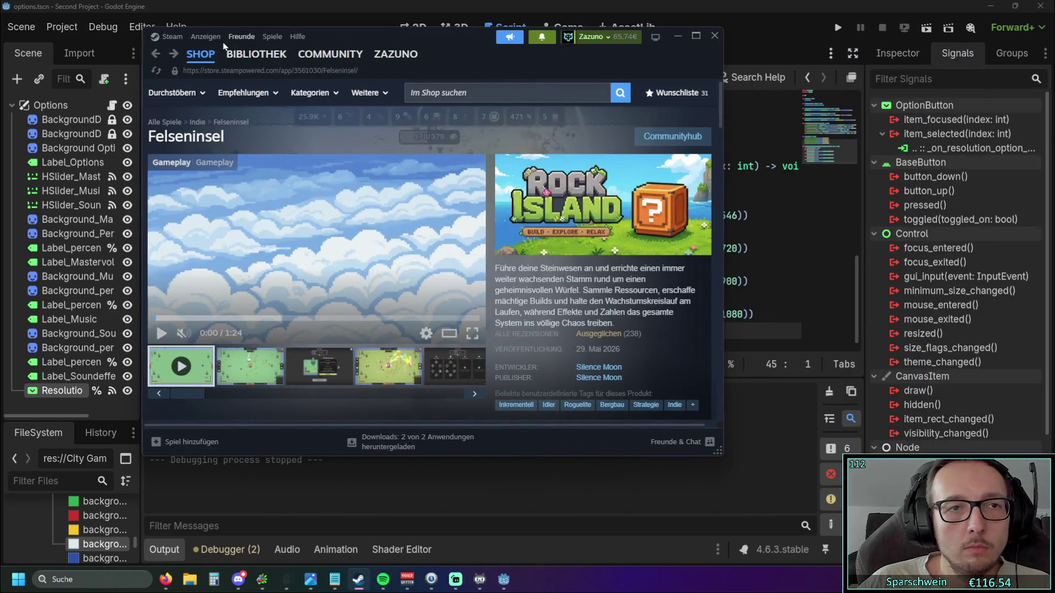
# - Open the Factorio [experimental] page in the Steam library and scroll through it
pyautogui.click(256, 53)
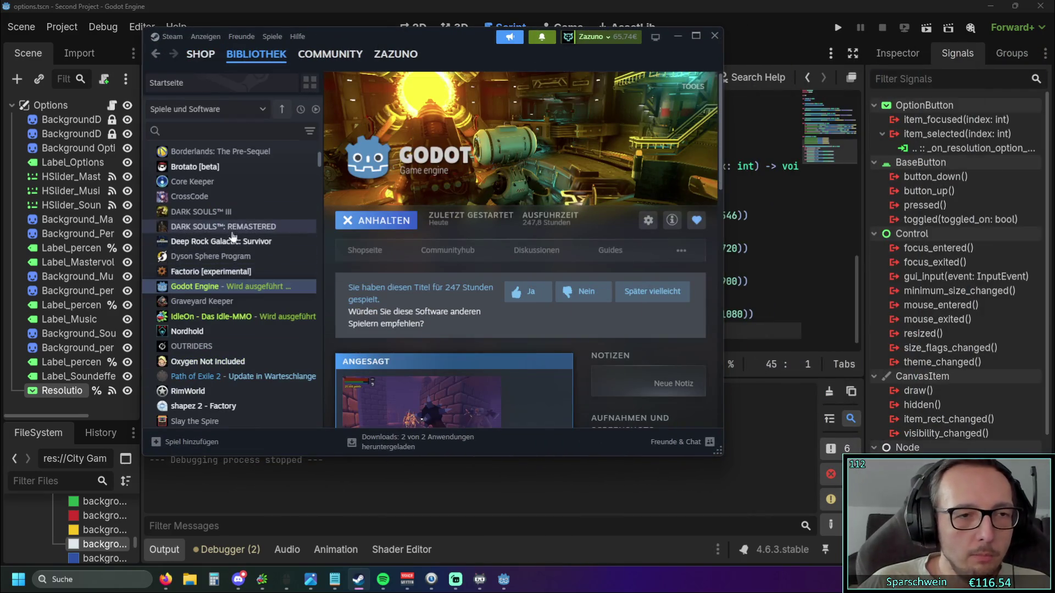
pyautogui.click(222, 271)
pyautogui.scroll(-3, 478, 249)
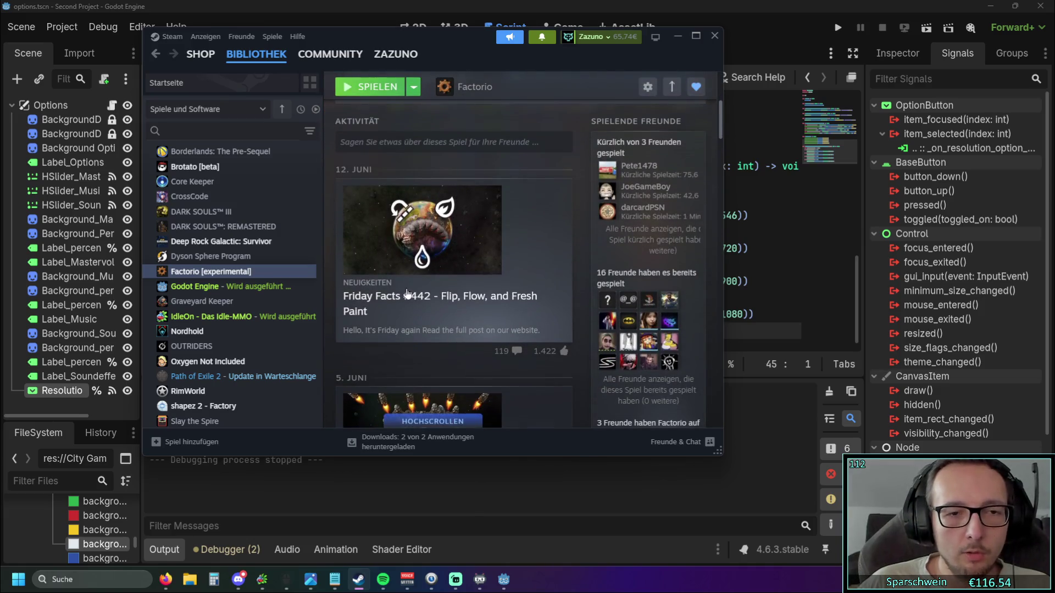
# - Maximize the Steam window, restore it, then minimize Steam to return to Godot
pyautogui.doubleClick(472, 38)
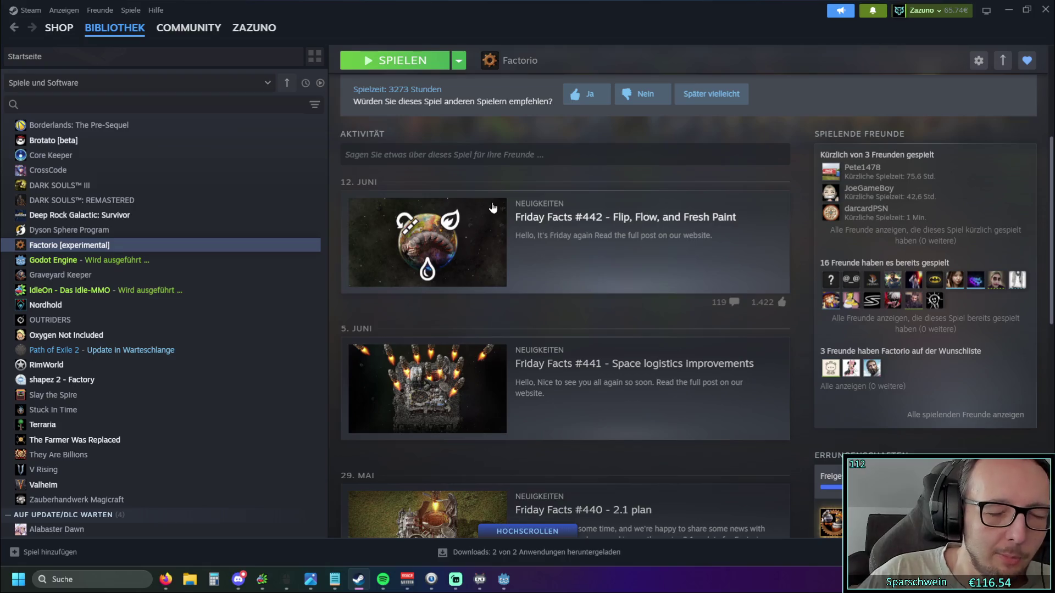
pyautogui.click(1026, 10)
pyautogui.click(1008, 11)
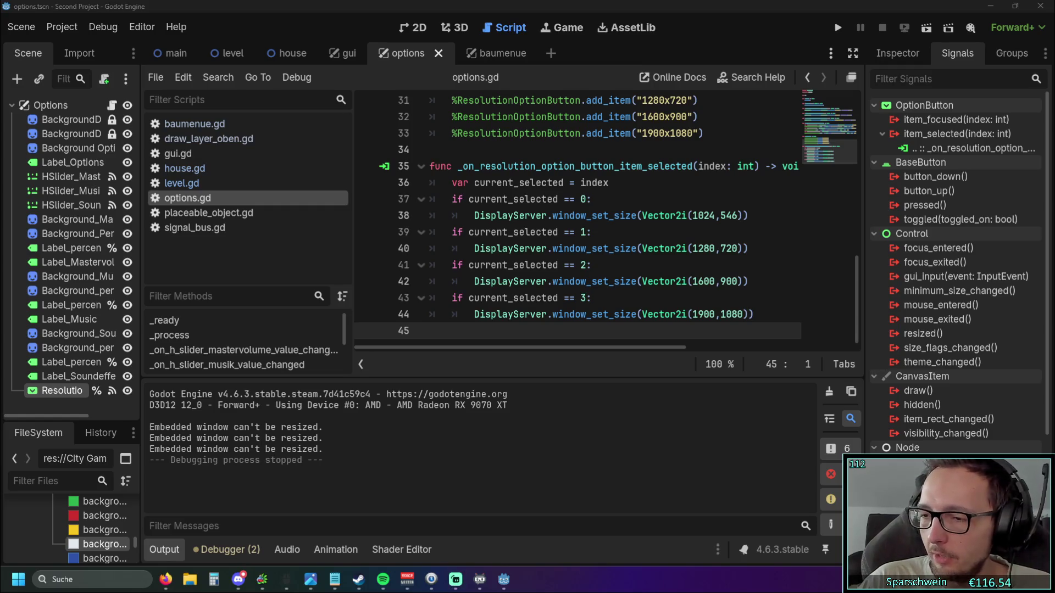
# - Open rising citys sprites.png from File Explorer's recent files, then minimize Explorer
pyautogui.press('super+e')
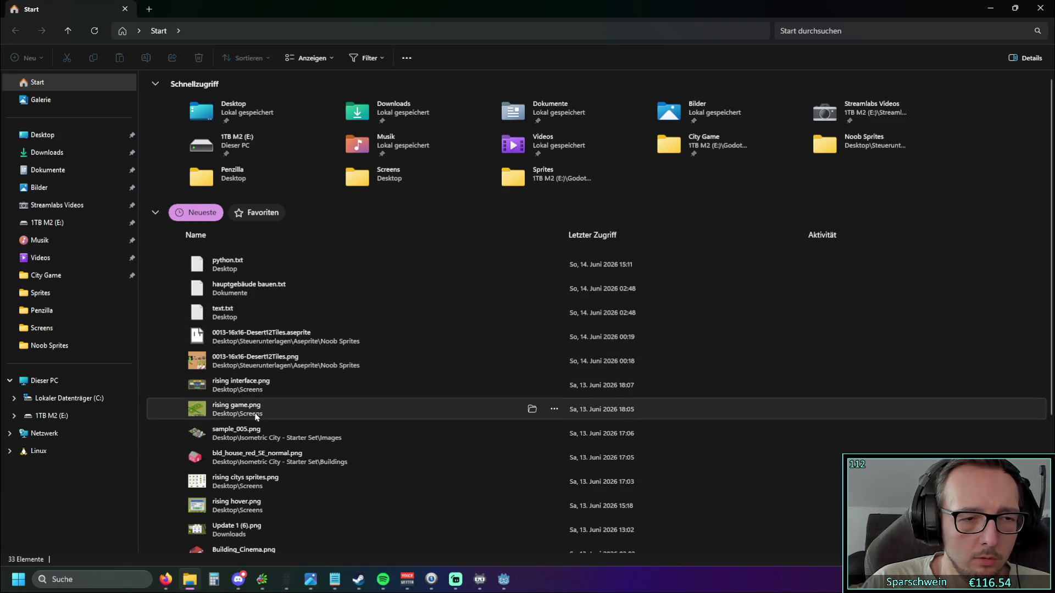
pyautogui.doubleClick(246, 486)
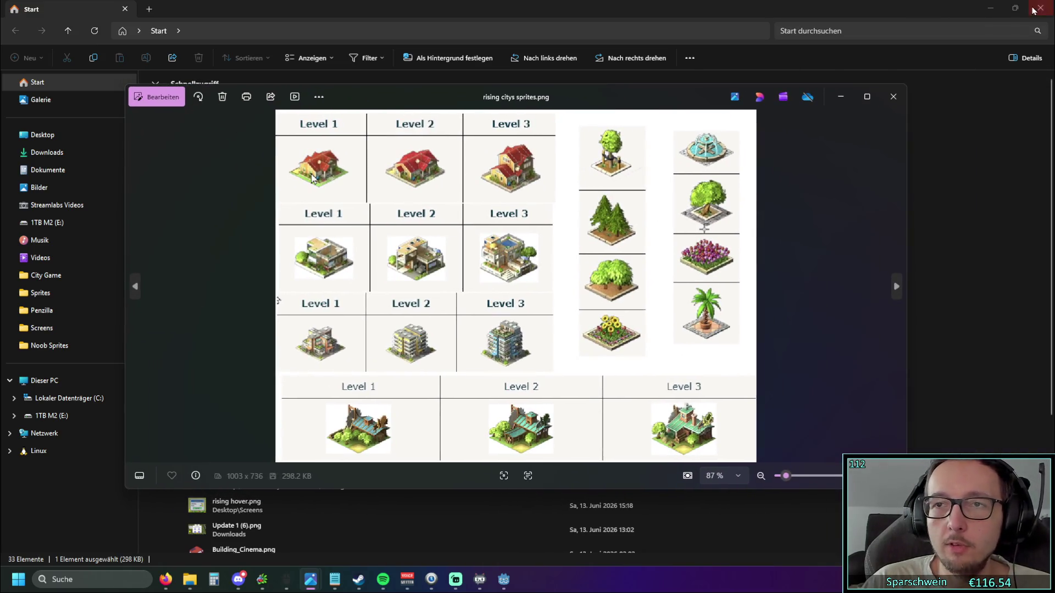
pyautogui.click(990, 8)
# - Maximize the viewer on the sprite sheet, then Alt+Tab back to Godot
pyautogui.doubleClick(605, 92)
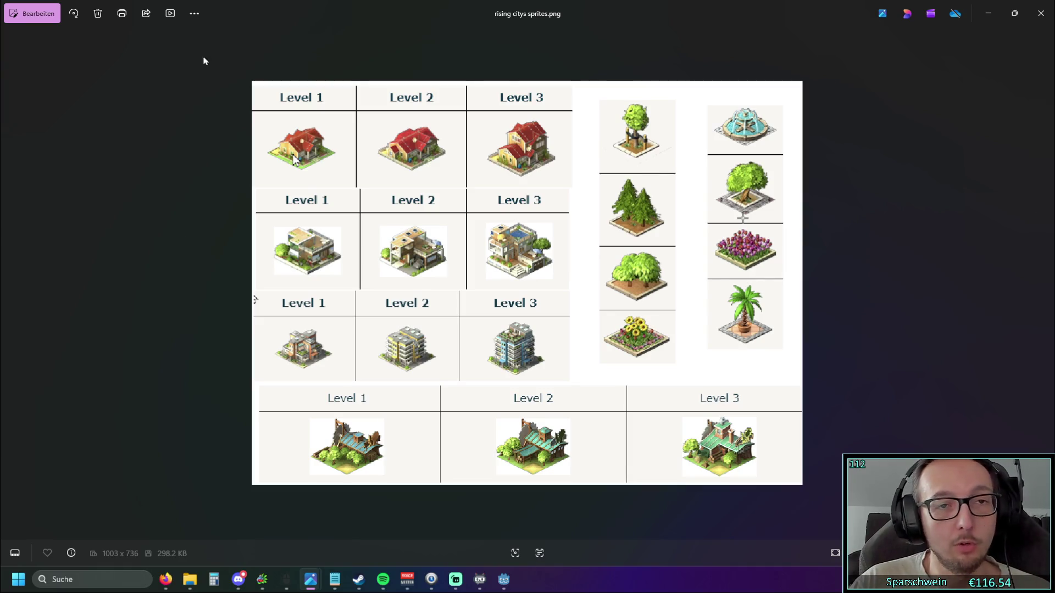
pyautogui.hotkey('alt', 'Tab')
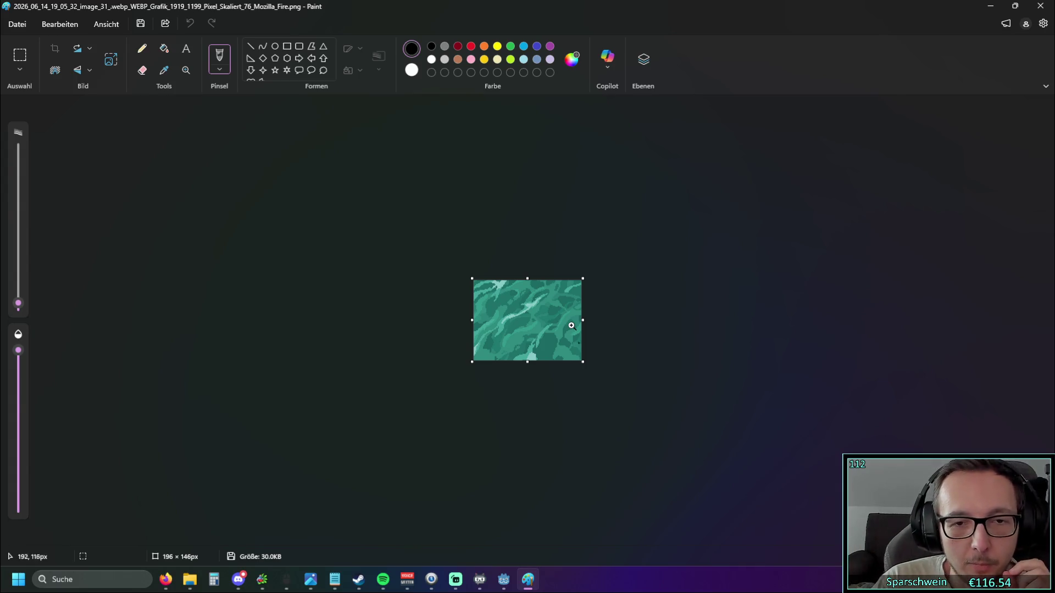
# - Zoom in and back out on the teal water texture, then close it
pyautogui.scroll(3, 596, 321)
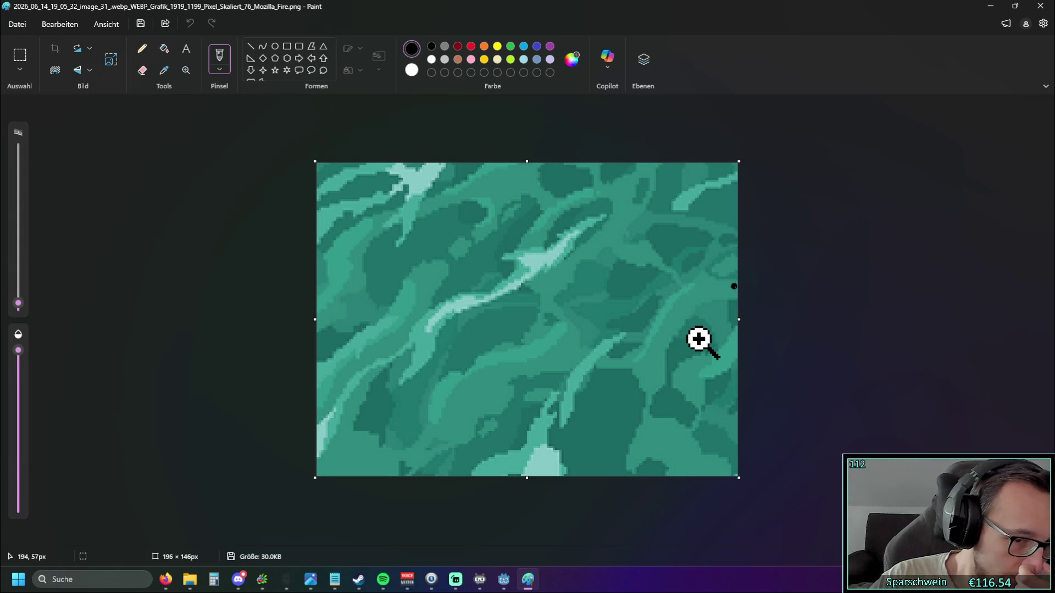
pyautogui.rightClick(697, 339)
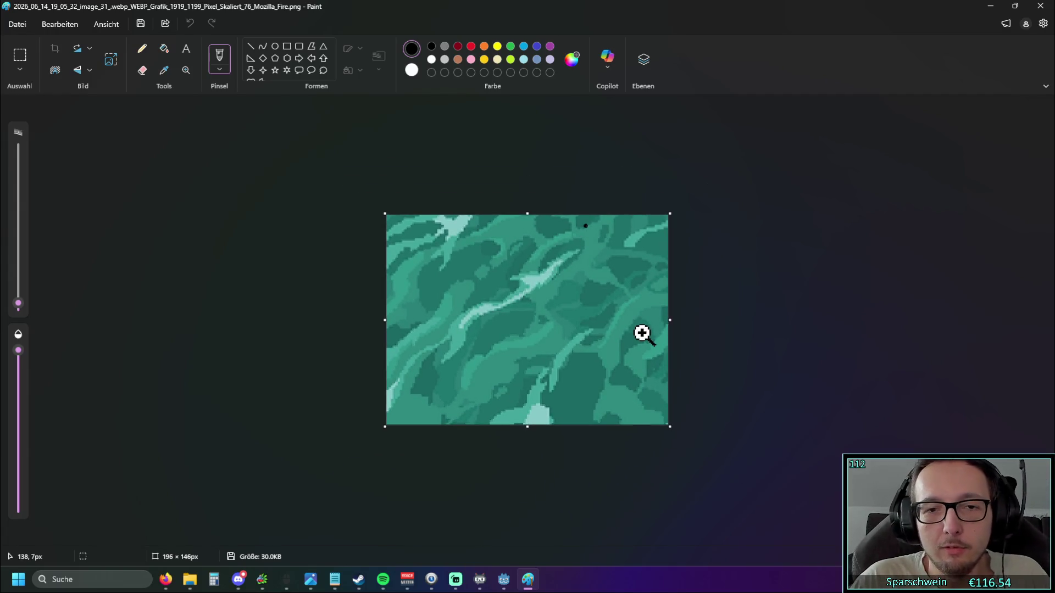
pyautogui.click(1038, 6)
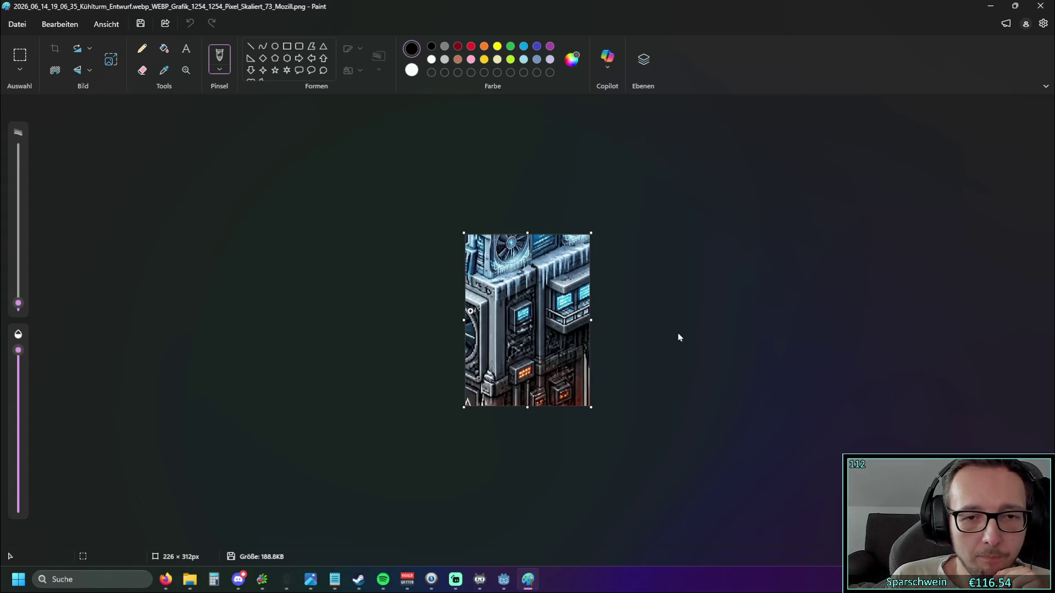
# - Zoom in and out on the 226 × 312 px cooling-tower pixel art, then close it
pyautogui.scroll(5, 668, 335)
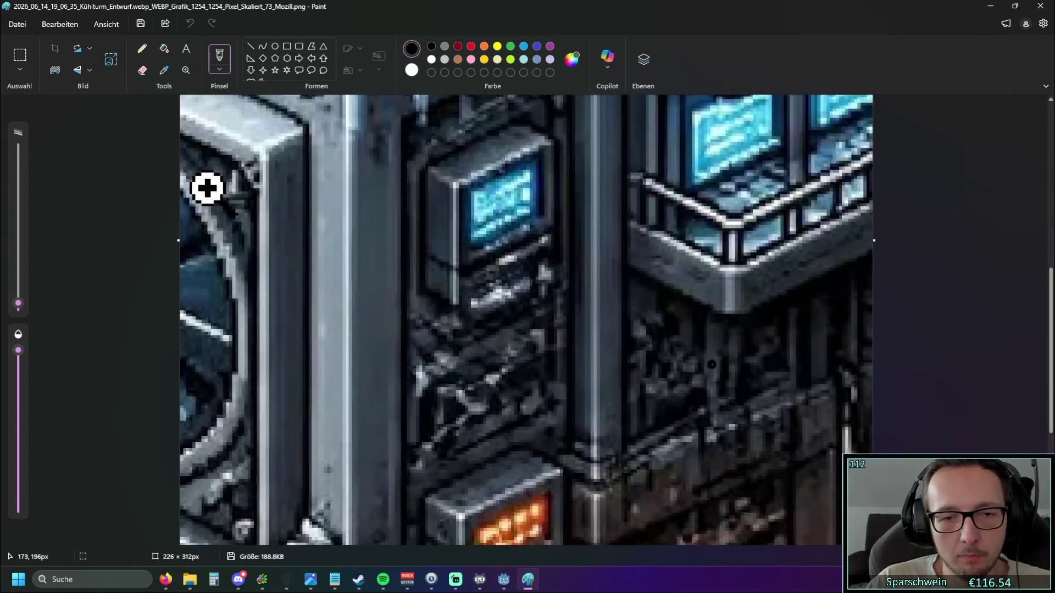
pyautogui.scroll(-1, 707, 368)
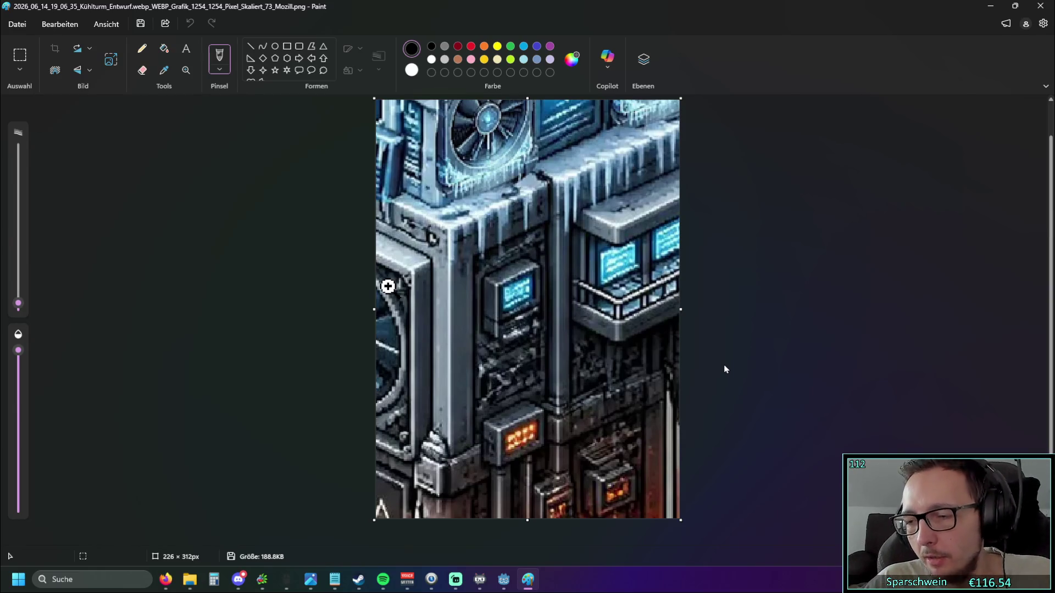
pyautogui.click(1040, 7)
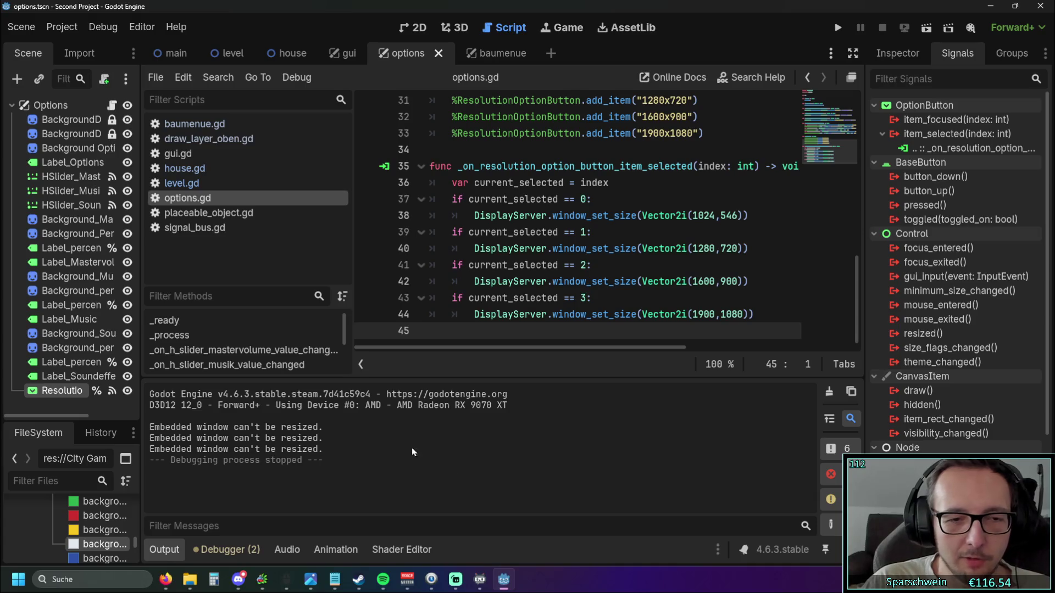
# - Select and deselect 'Embedded' in the output log, then switch over to Steam
pyautogui.doubleClick(161, 432)
pyautogui.click(326, 449)
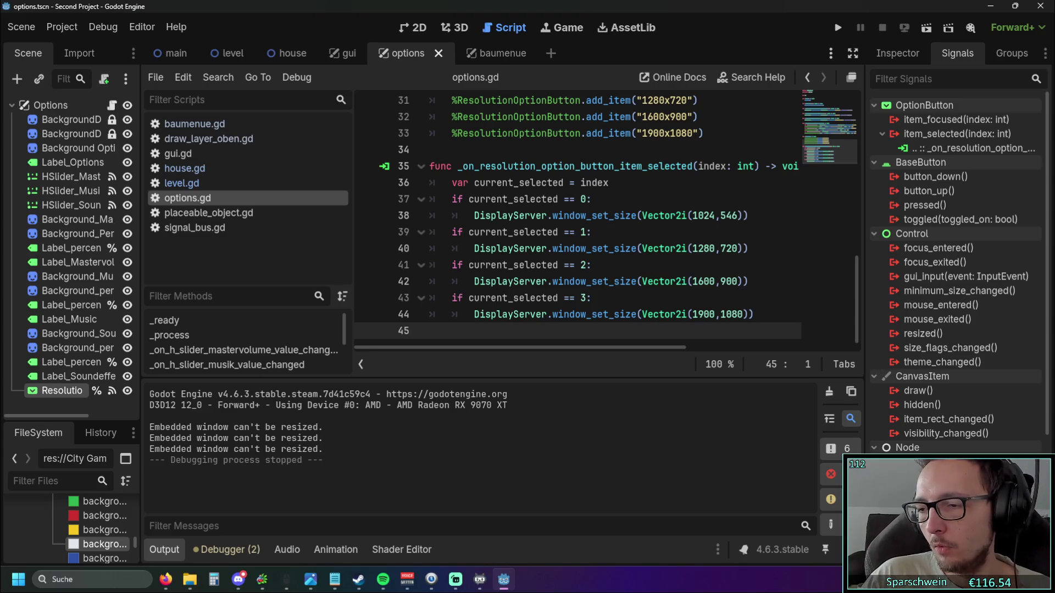
pyautogui.hotkey('alt', 'Tab')
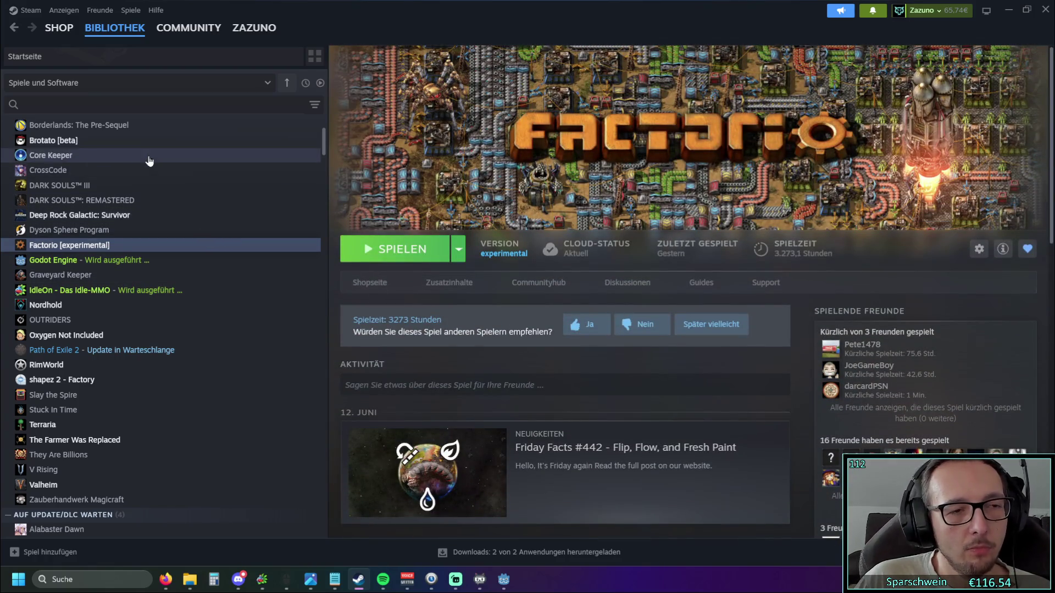
# - Go to the Steam store page for Felseninsel by Silence Moon and scroll it
pyautogui.click(61, 34)
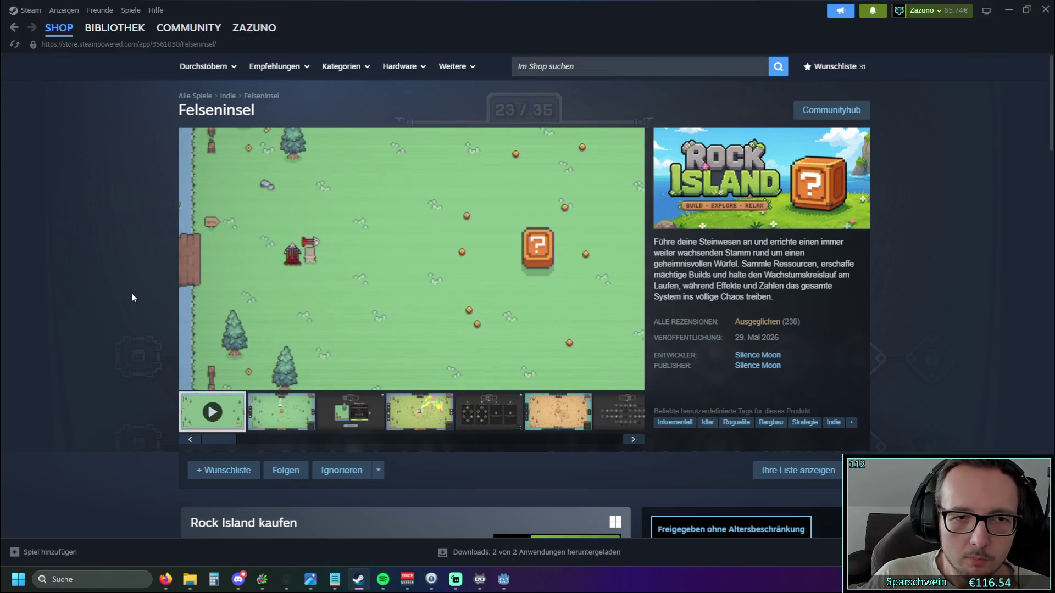
pyautogui.scroll(-20, 352, 220)
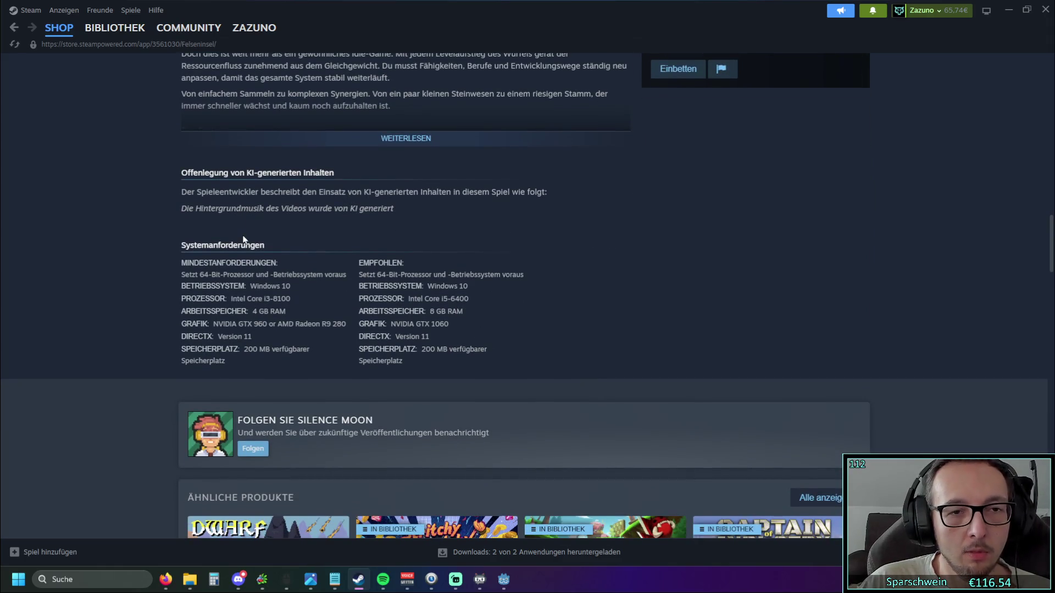
pyautogui.scroll(1, 210, 244)
# - Highlight and clear passages of the KI disclosure and developer text
pyautogui.moveTo(181, 266); pyautogui.dragTo(400, 266)
pyautogui.click(390, 284)
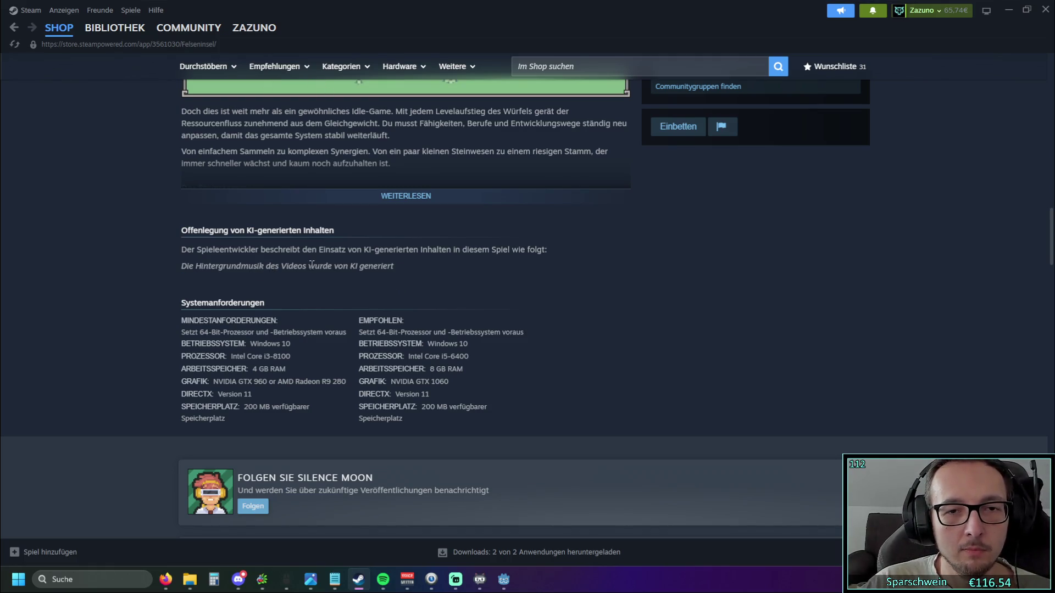
pyautogui.moveTo(189, 250); pyautogui.dragTo(313, 249)
pyautogui.scroll(1, 357, 275)
pyautogui.click(394, 338)
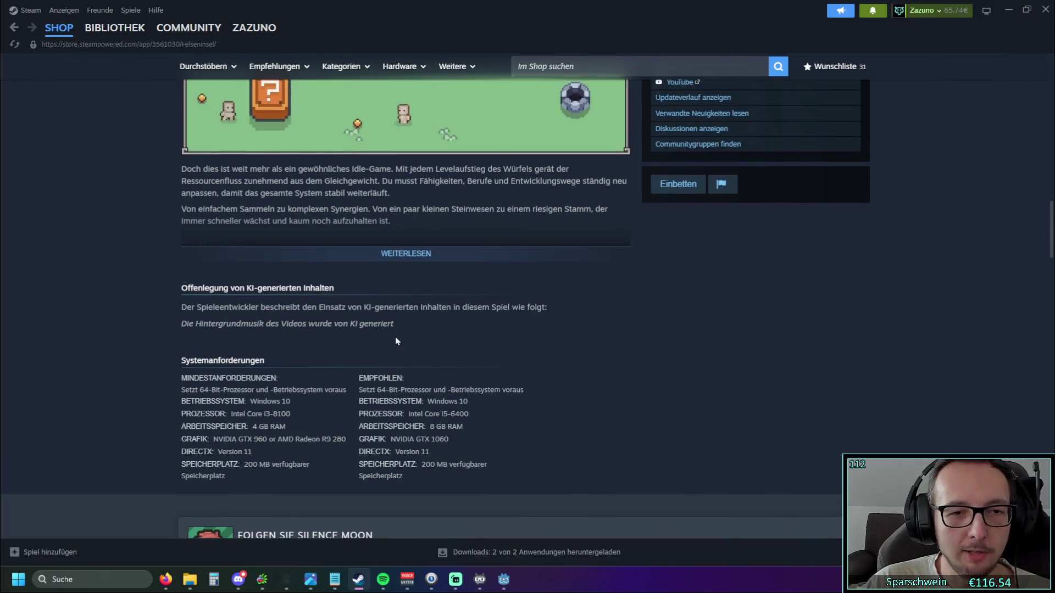
pyautogui.moveTo(188, 287); pyautogui.dragTo(329, 478)
pyautogui.click(339, 295)
# - Highlight the KI disclosure sentence and system requirements lines, clearing each selection
pyautogui.moveTo(340, 291)
pyautogui.mouseDown()
pyautogui.moveTo(190, 288)
pyautogui.moveTo(187, 307)
pyautogui.moveTo(374, 307)
pyautogui.mouseUp()
pyautogui.click(414, 327)
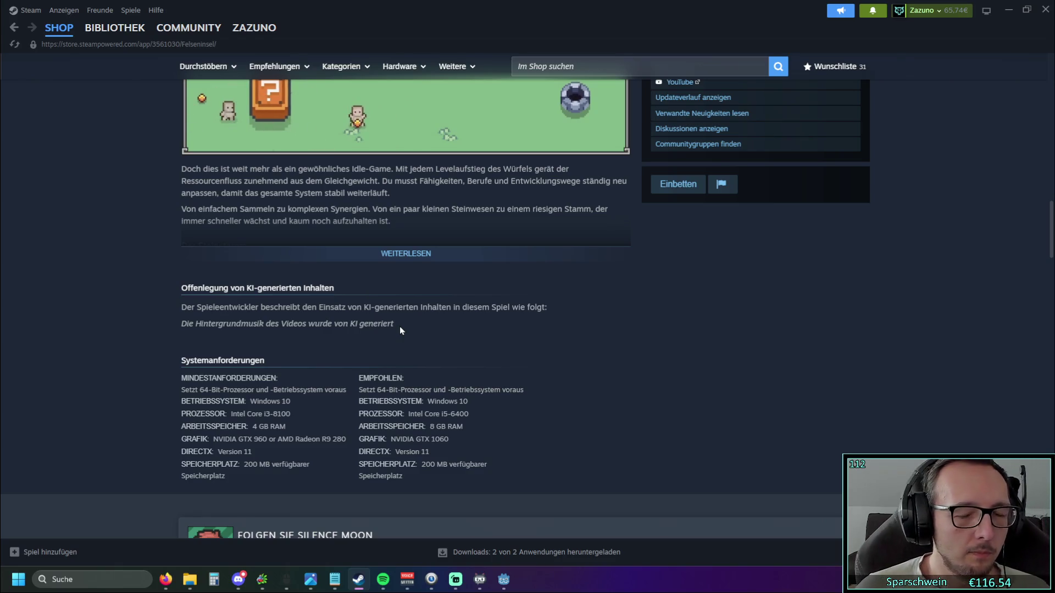
pyautogui.moveTo(336, 289); pyautogui.dragTo(213, 289)
pyautogui.click(407, 320)
pyautogui.moveTo(406, 324)
pyautogui.mouseDown()
pyautogui.moveTo(231, 307)
pyautogui.moveTo(165, 313)
pyautogui.mouseUp()
pyautogui.click(166, 316)
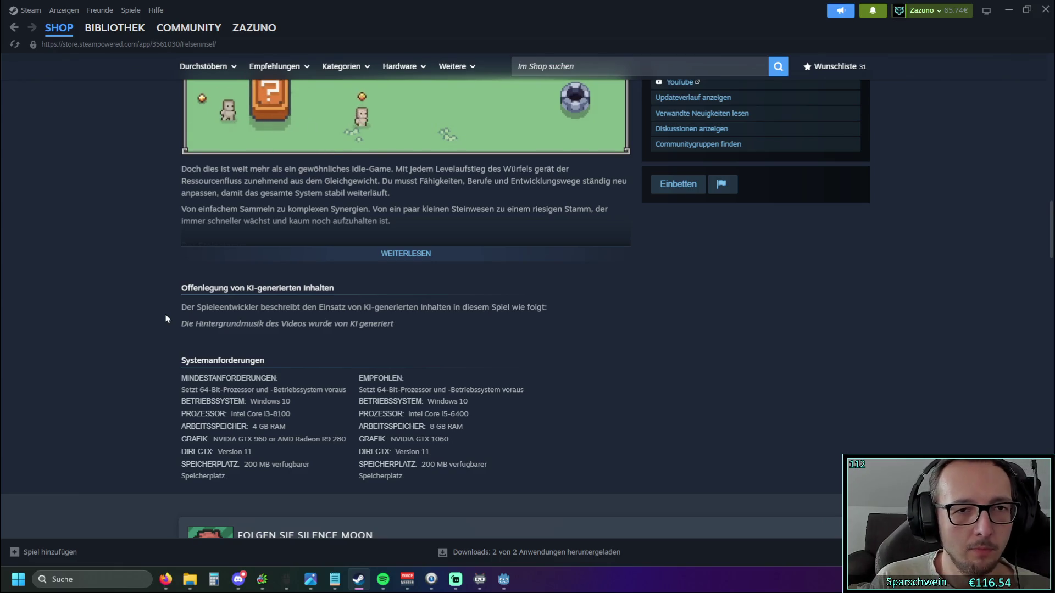
# - Scroll up to the Rock Island trailer, restart it, then stop playback
pyautogui.scroll(1, 166, 318)
pyautogui.scroll(15, 163, 317)
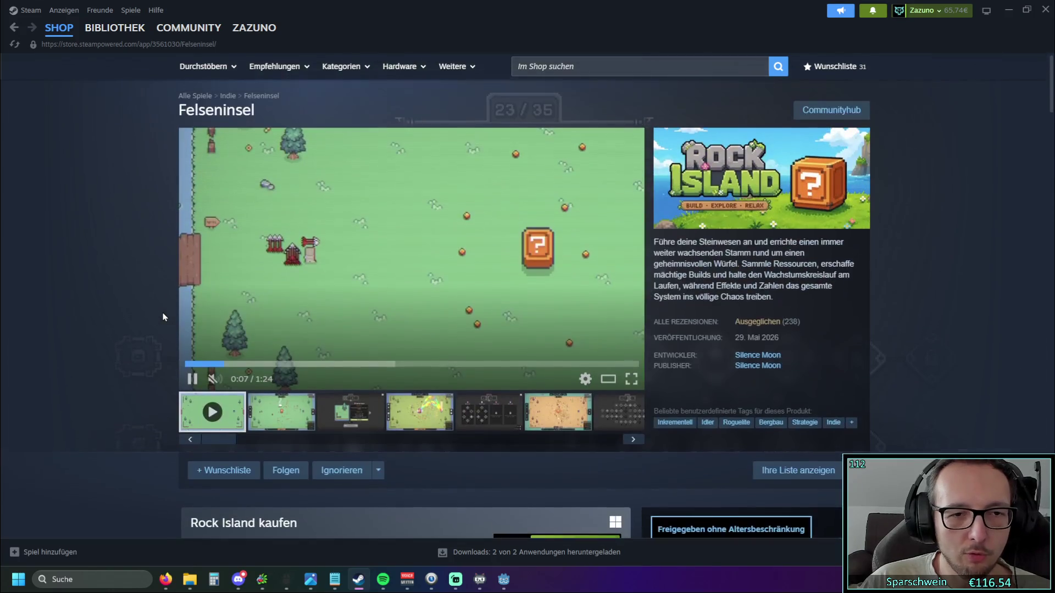
pyautogui.click(168, 365)
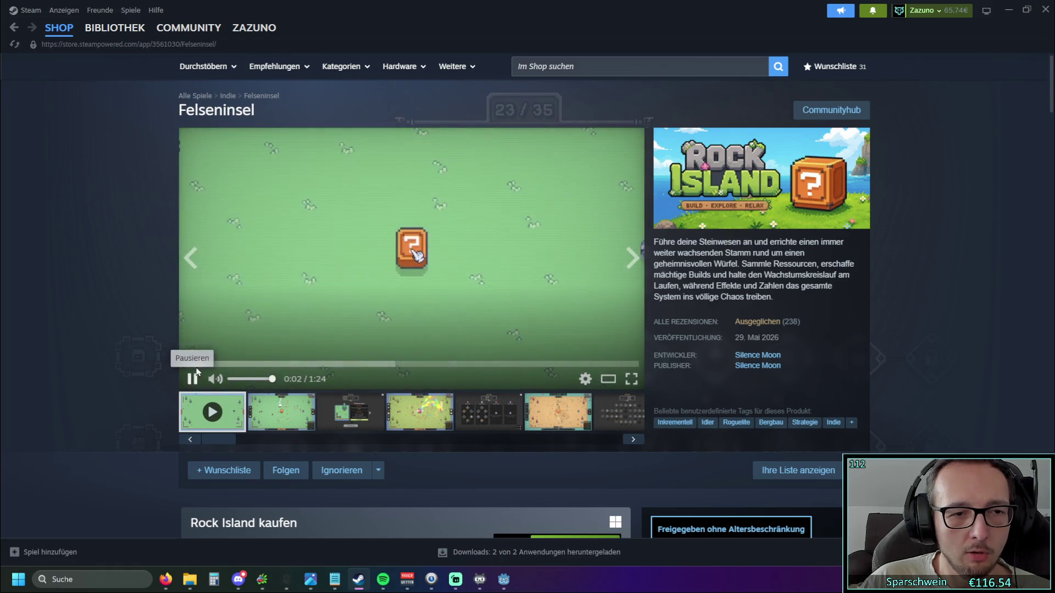
pyautogui.click(192, 364)
# - Scroll down the store page to the Systemanforderungen section
pyautogui.scroll(-20, 123, 340)
pyautogui.scroll(1, 119, 338)
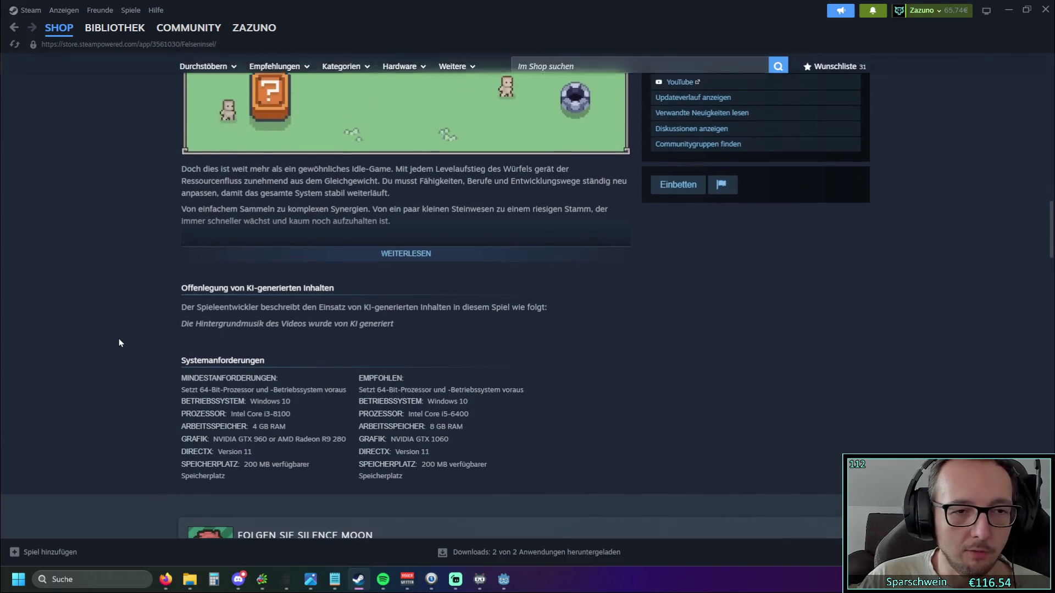
pyautogui.scroll(-1, 123, 348)
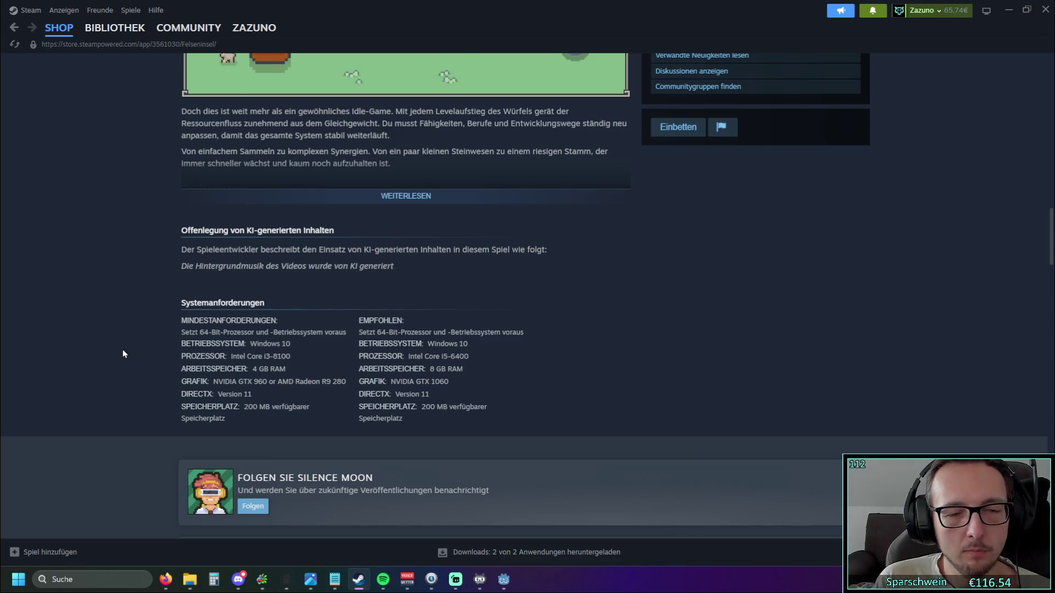
pyautogui.scroll(12, 582, 318)
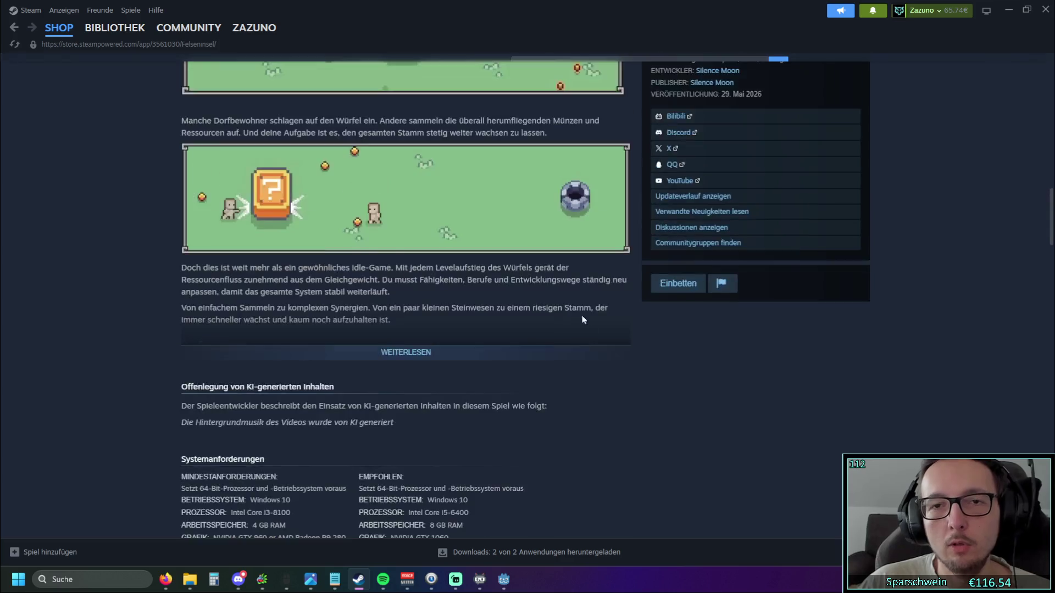
# - Expand Rock Island's full game description on its Steam store page
pyautogui.scroll(5, 645, 369)
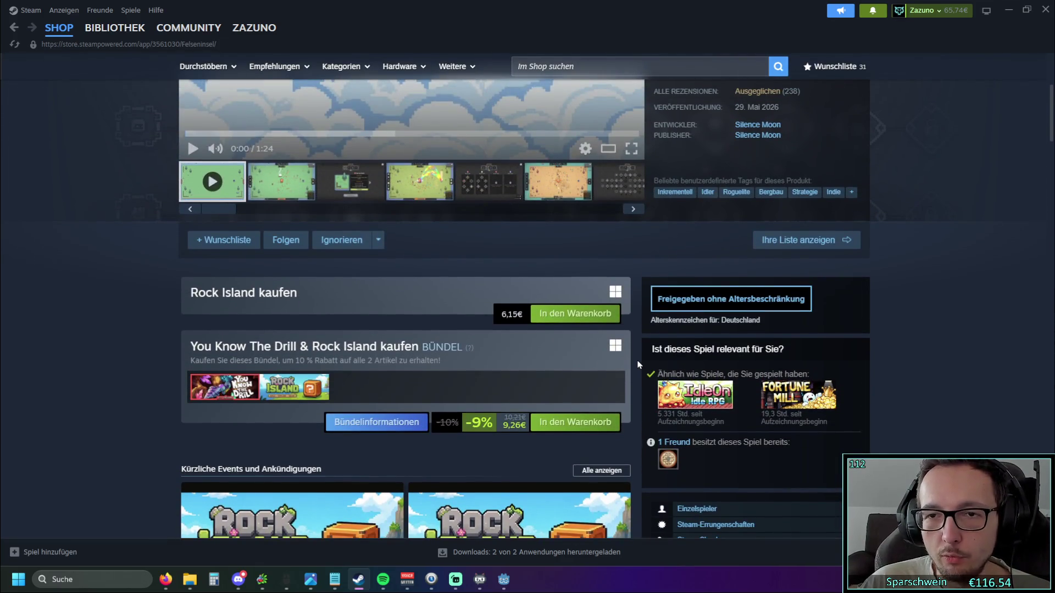
pyautogui.scroll(-12, 639, 362)
pyautogui.scroll(-5, 605, 367)
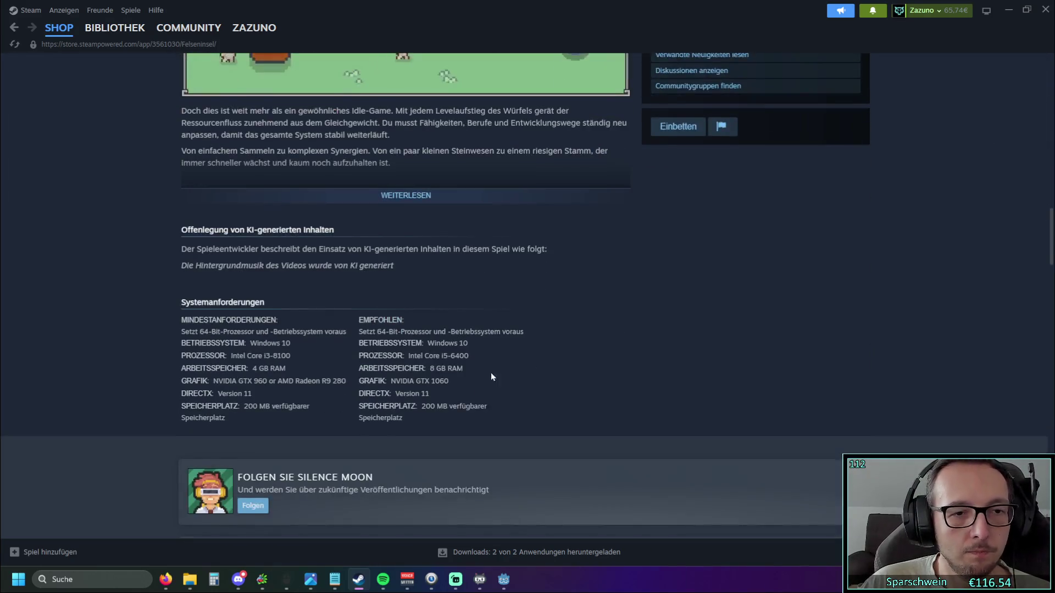
pyautogui.scroll(2, 500, 371)
pyautogui.click(405, 299)
pyautogui.scroll(-10, 408, 318)
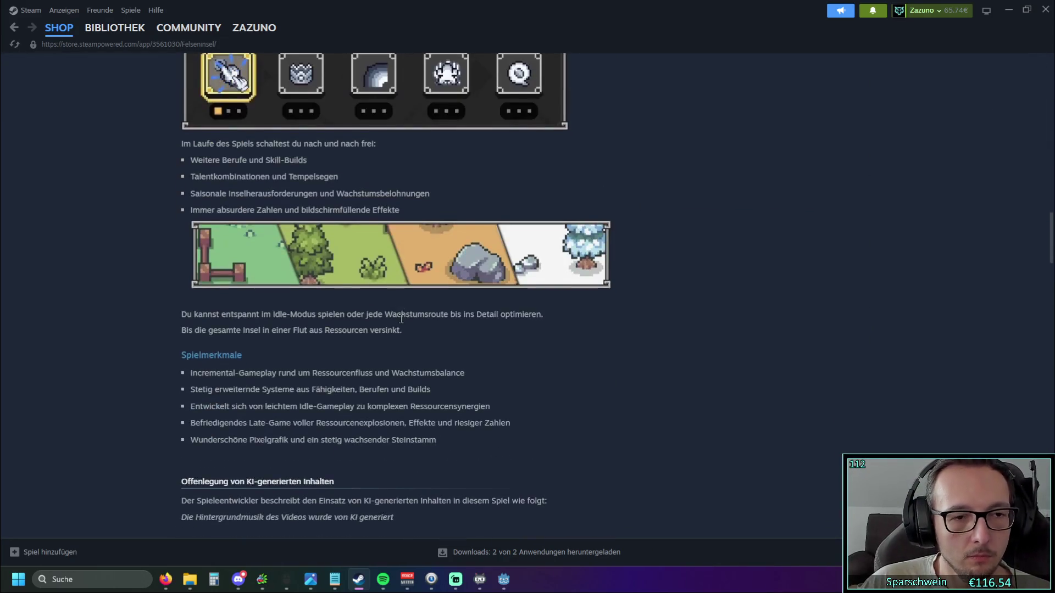
pyautogui.scroll(2, 392, 334)
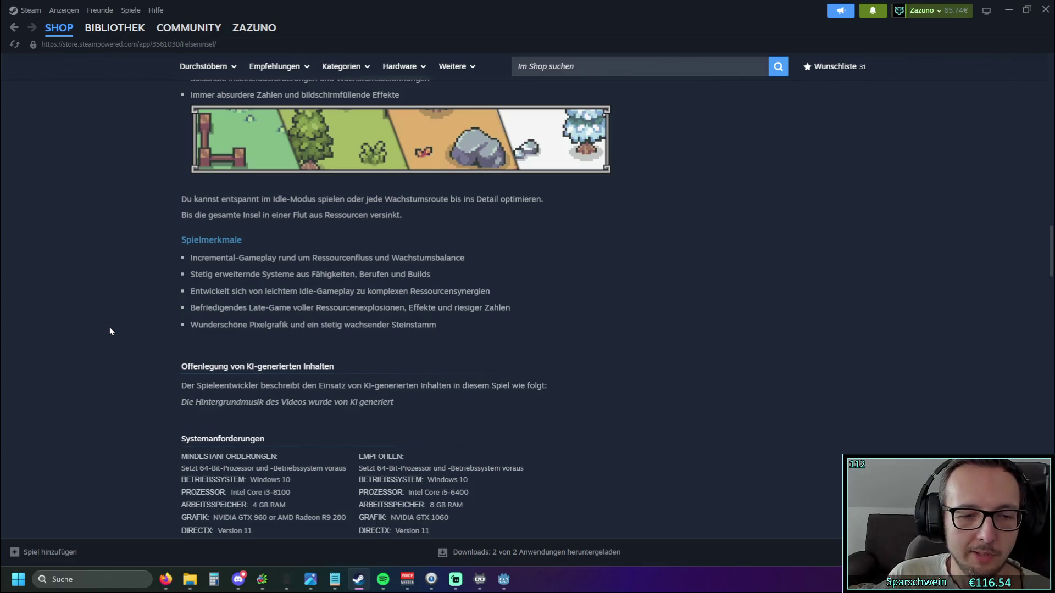
# - Scroll back to the top of the store page and minimize Steam
pyautogui.scroll(10, 104, 328)
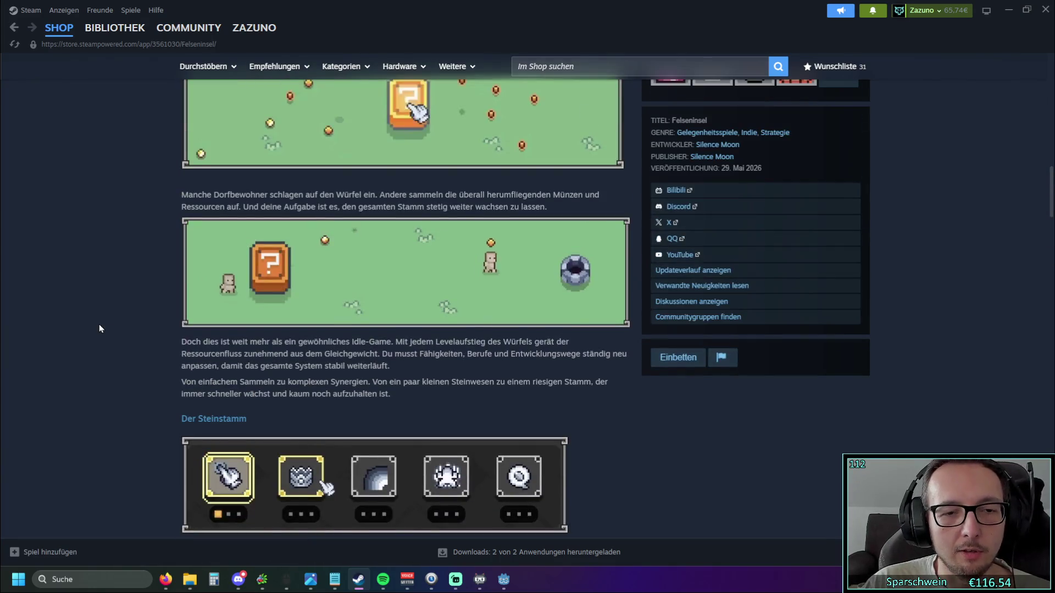
pyautogui.scroll(10, 98, 329)
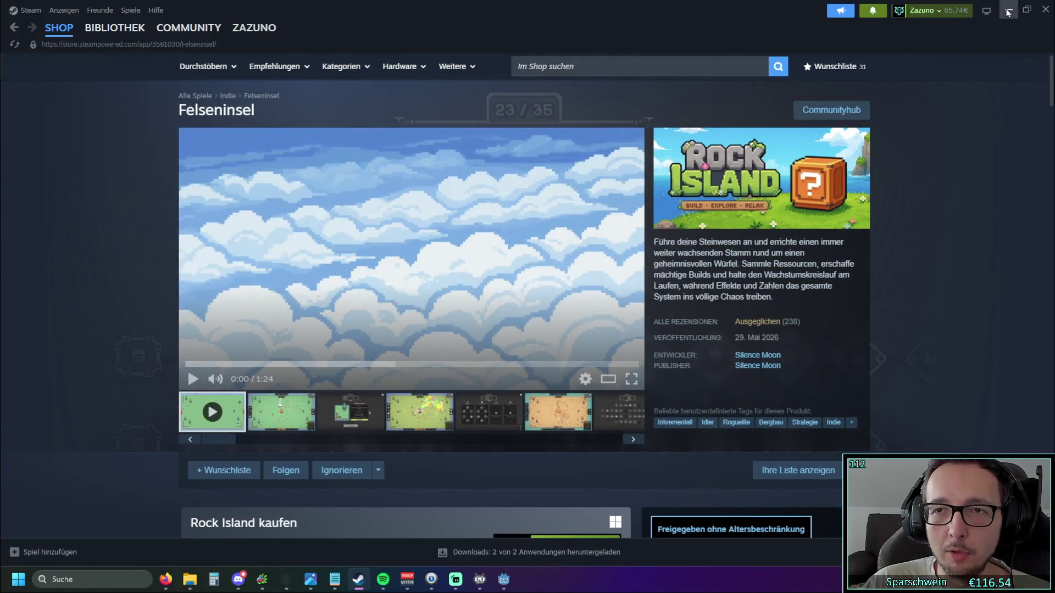
pyautogui.click(1008, 10)
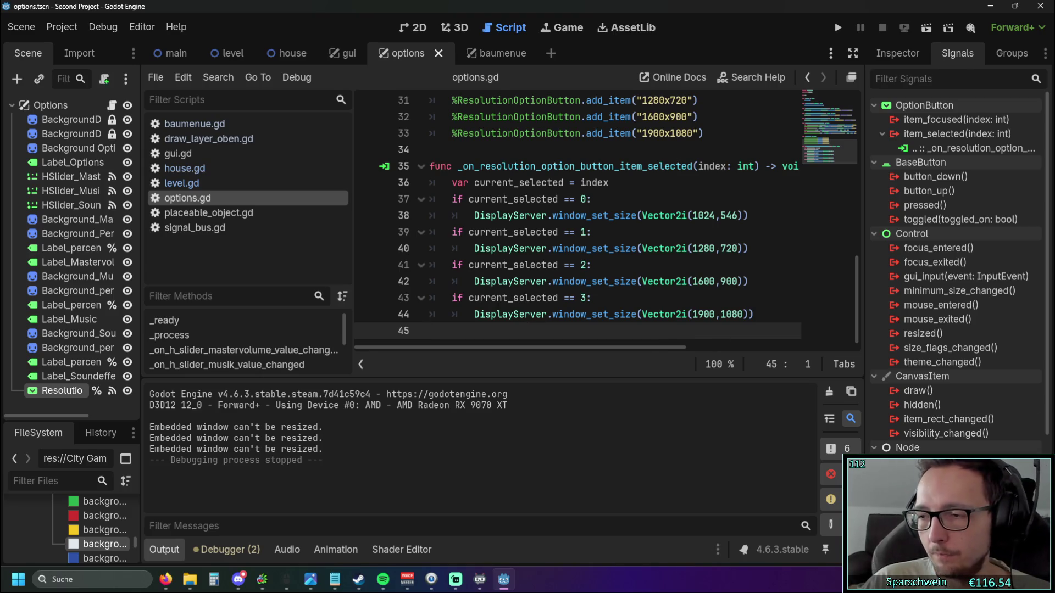
# - Close the sprite sheet image preview to get back to Godot
pyautogui.hotkey('alt', 'Tab')
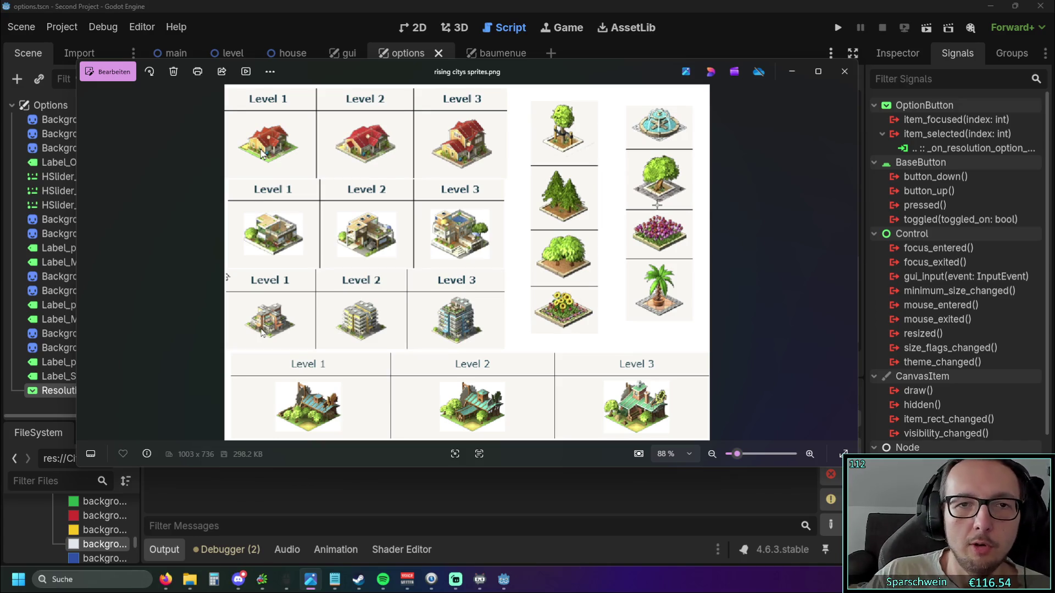
pyautogui.click(844, 71)
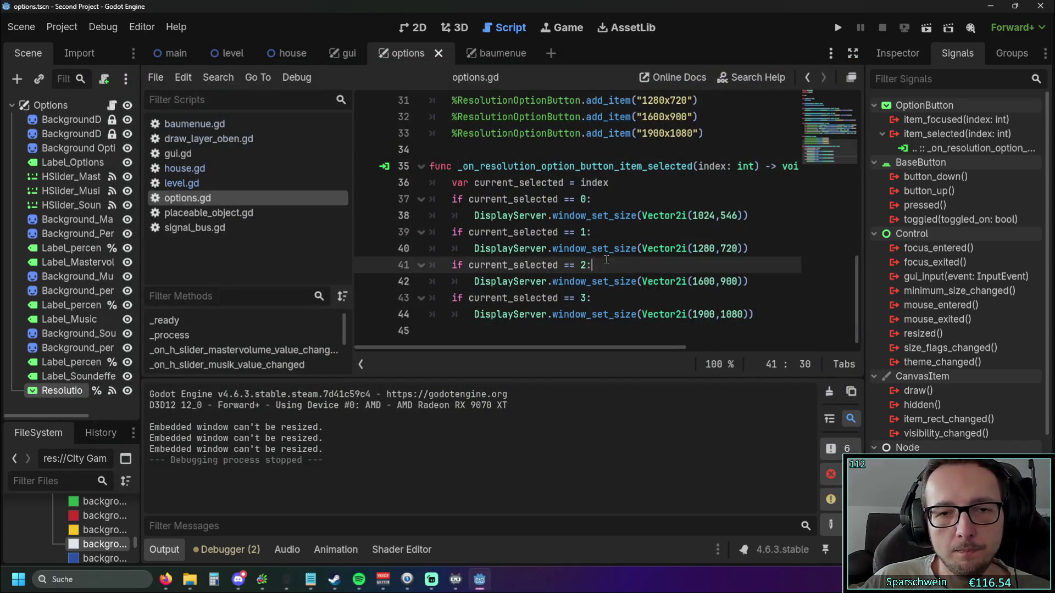
pyautogui.scroll(4, 602, 258)
# - Select the first 'Embedded window can't be resized' warning in the Output panel
pyautogui.scroll(-3, 590, 307)
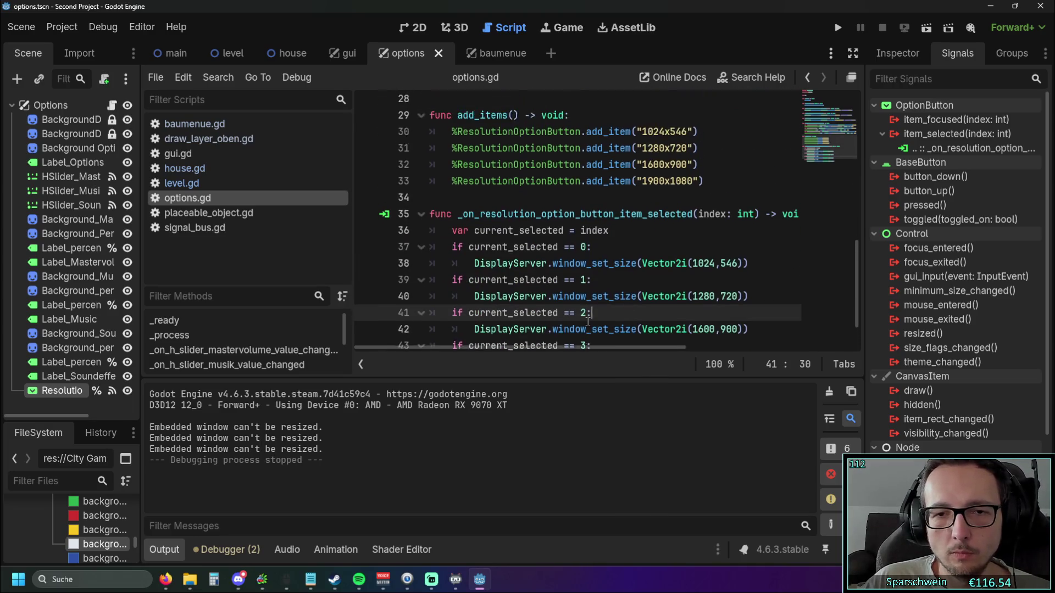
pyautogui.scroll(-1, 588, 321)
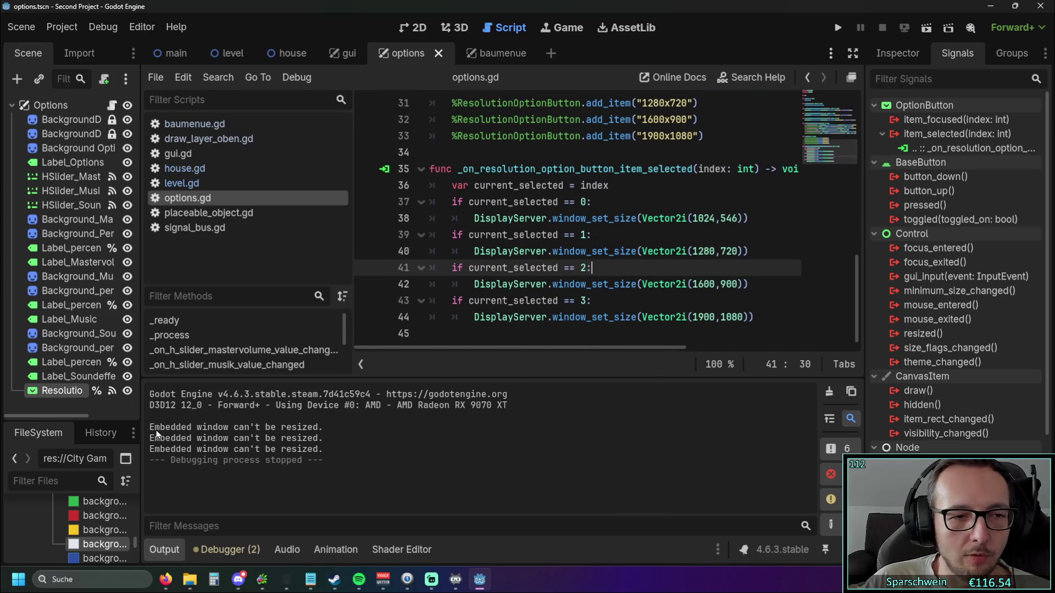
pyautogui.moveTo(498, 347)
pyautogui.mouseDown()
pyautogui.moveTo(659, 348)
pyautogui.moveTo(469, 350)
pyautogui.mouseUp()
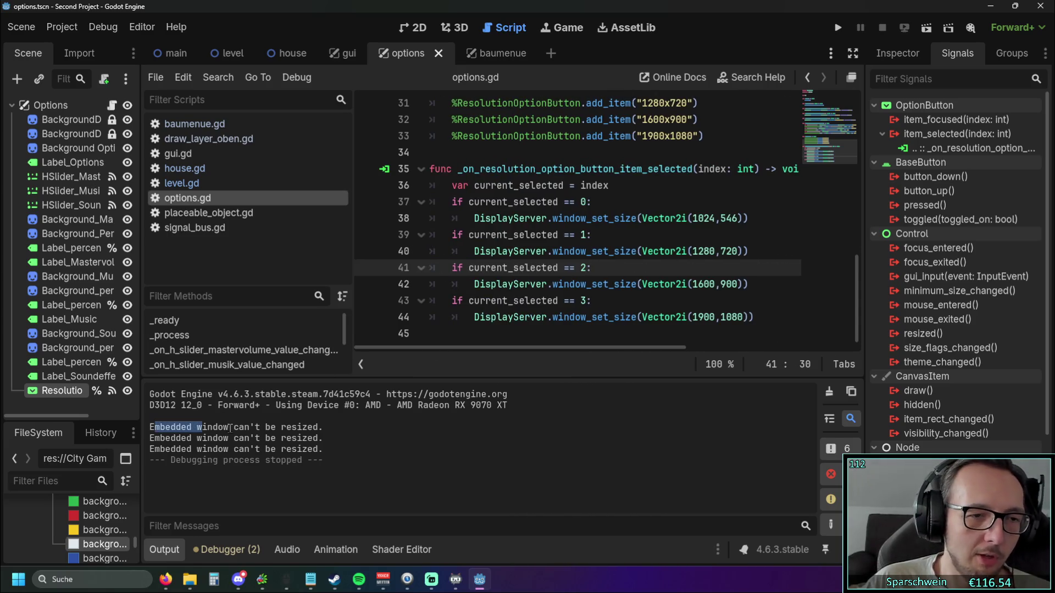
pyautogui.moveTo(150, 428); pyautogui.dragTo(308, 430)
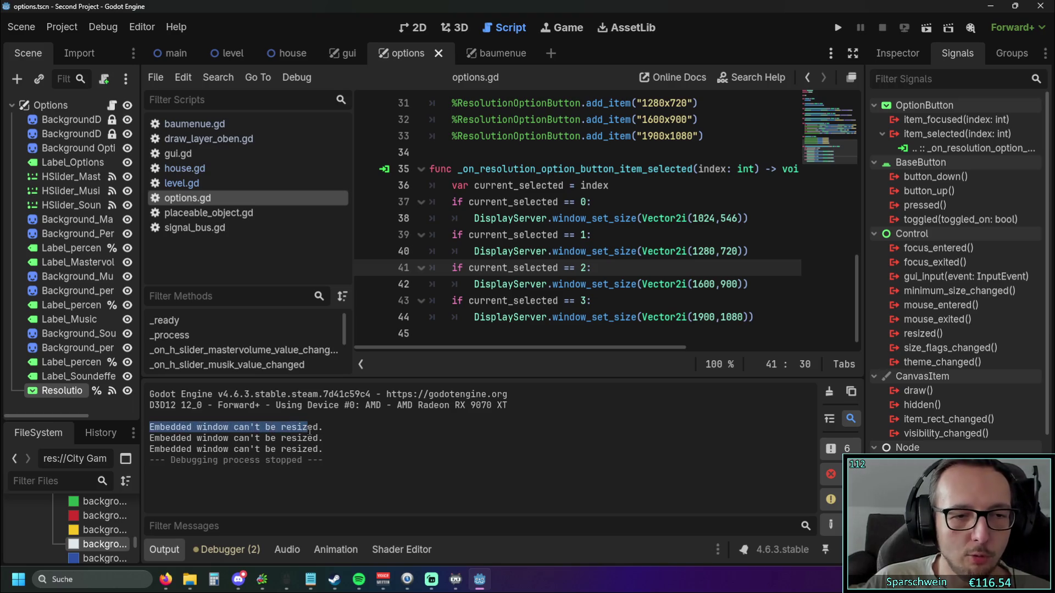
# - Briefly open and close the Editor Settings and the Project Settings
pyautogui.click(141, 27)
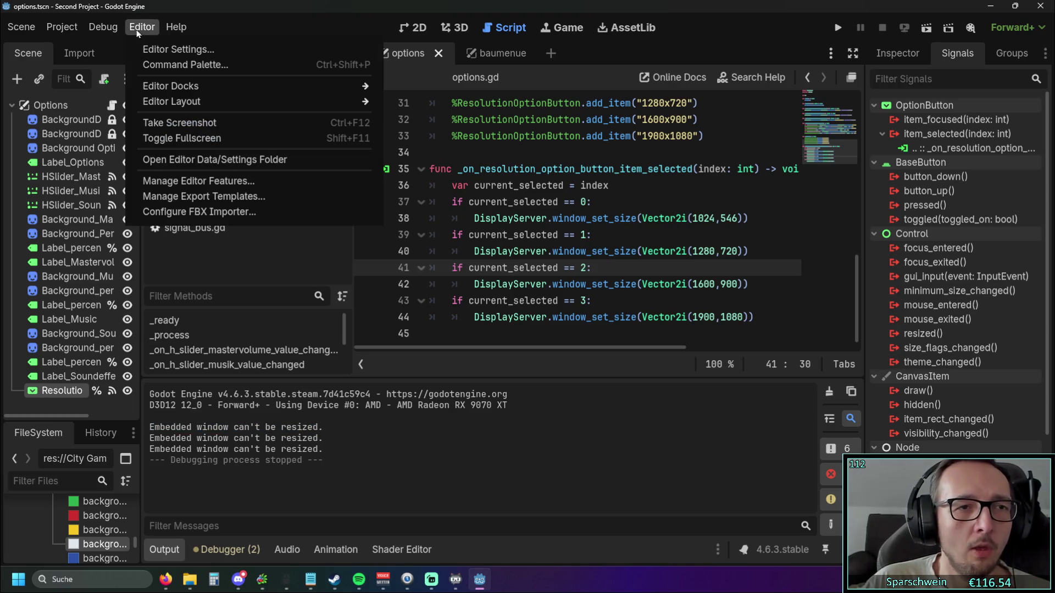
pyautogui.click(162, 49)
pyautogui.press('Escape')
pyautogui.click(65, 32)
pyautogui.click(93, 51)
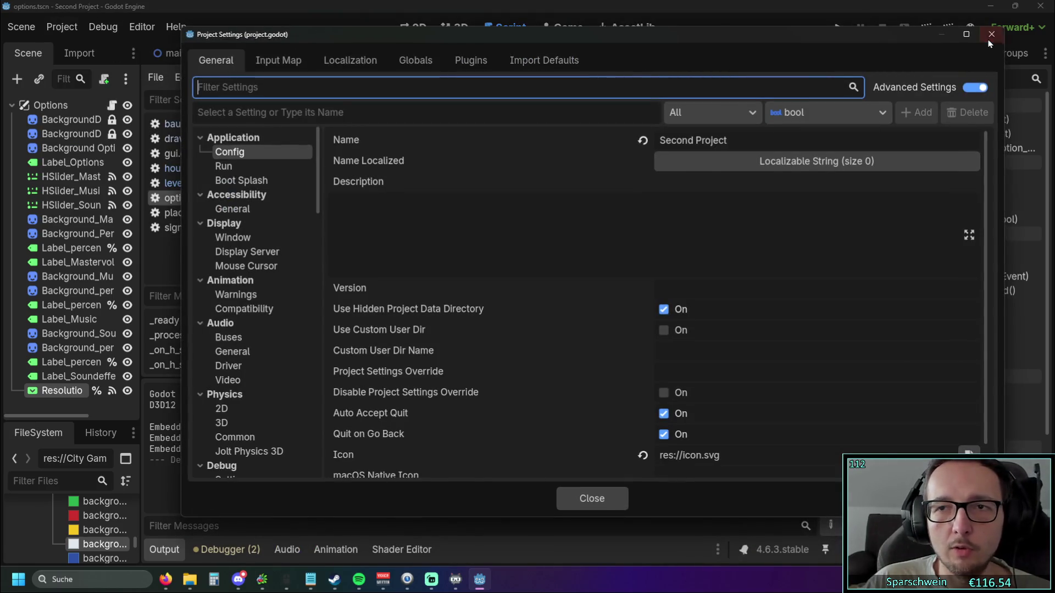
pyautogui.click(991, 34)
# - Review the Editor Settings Run categories, keeping the game screen at Same as Editor
pyautogui.click(141, 27)
pyautogui.click(162, 49)
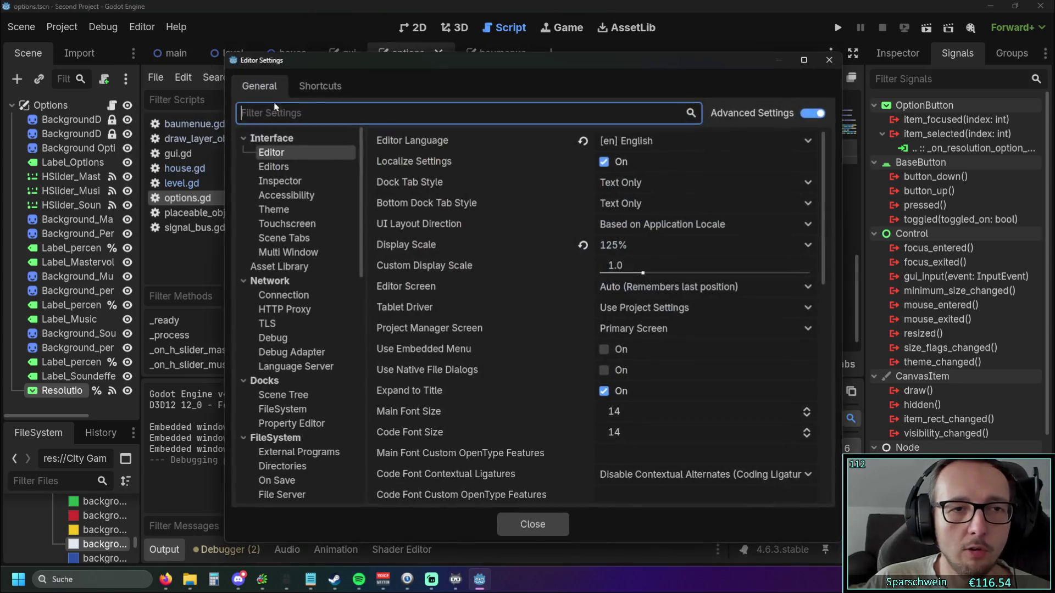
pyautogui.scroll(-10, 295, 274)
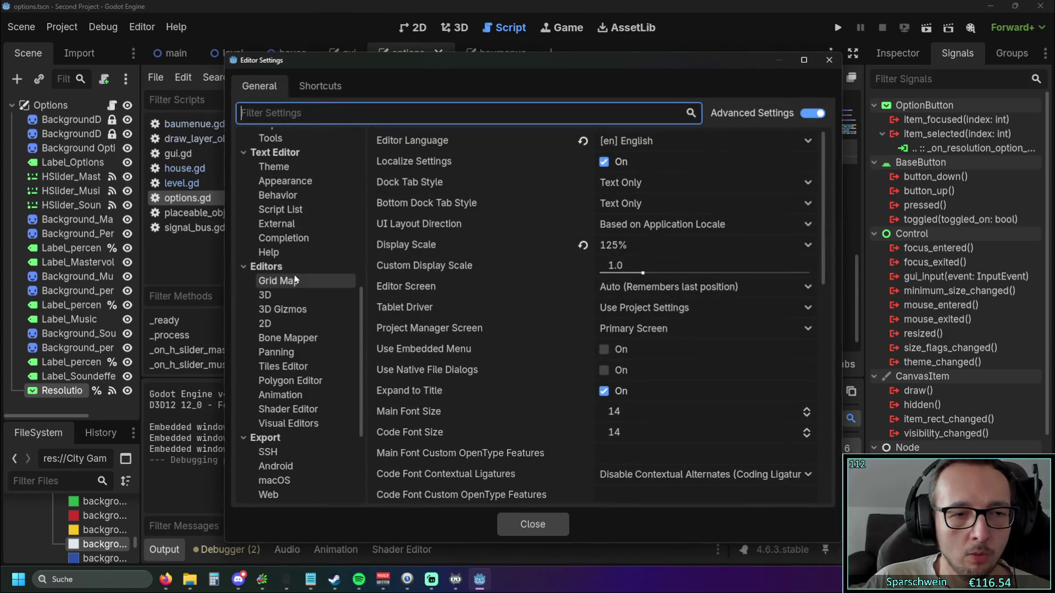
pyautogui.scroll(-5, 305, 294)
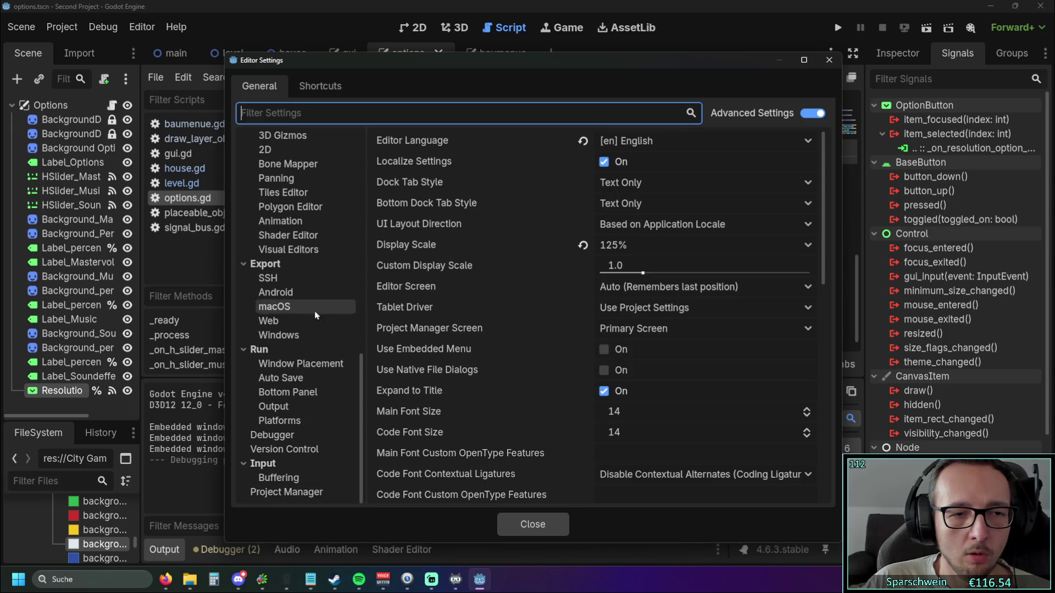
pyautogui.click(301, 363)
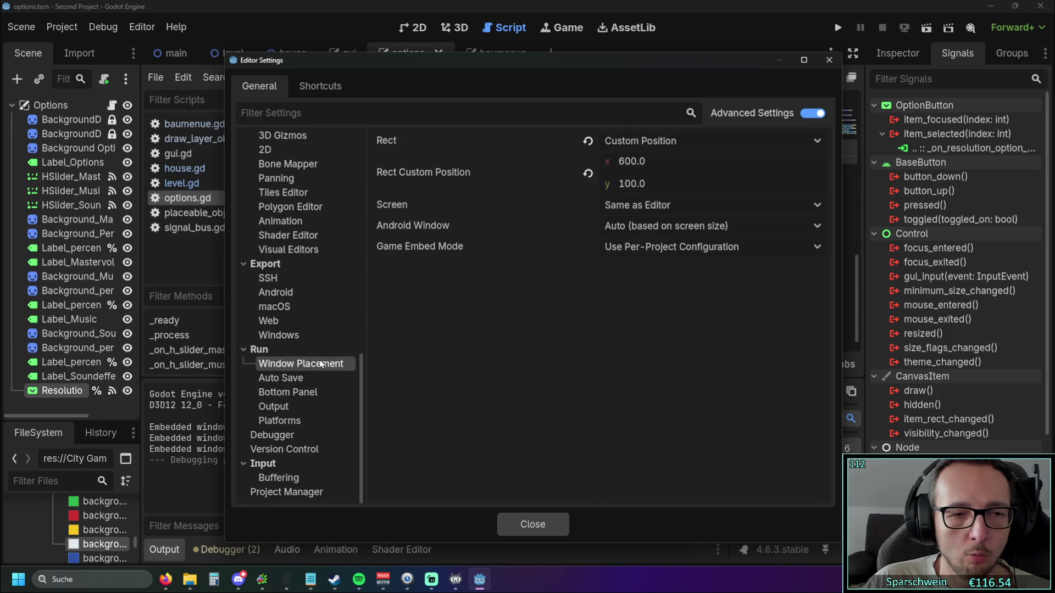
pyautogui.click(706, 208)
pyautogui.click(707, 211)
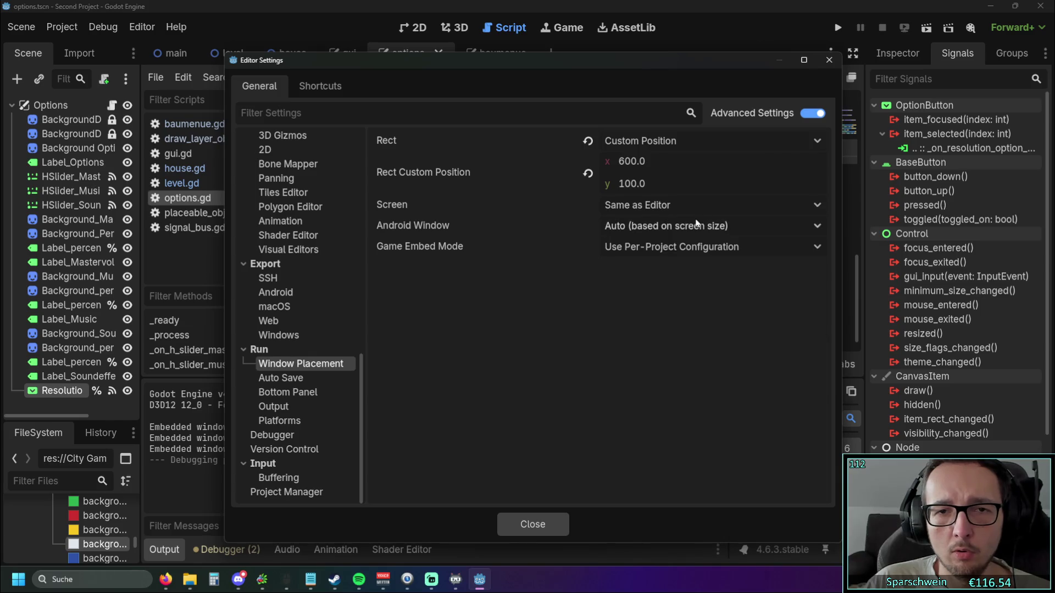
pyautogui.click(296, 379)
pyautogui.click(295, 393)
pyautogui.click(294, 408)
pyautogui.click(294, 421)
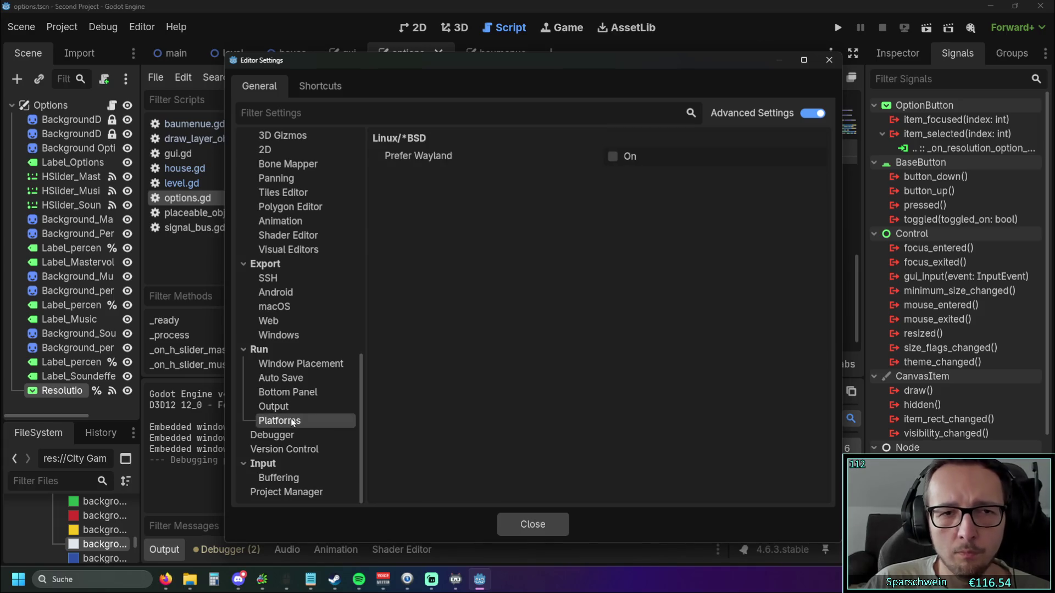
pyautogui.click(830, 61)
# - Browse the Editor Settings Export categories for Windows, Android and SSH, then close them
pyautogui.click(61, 27)
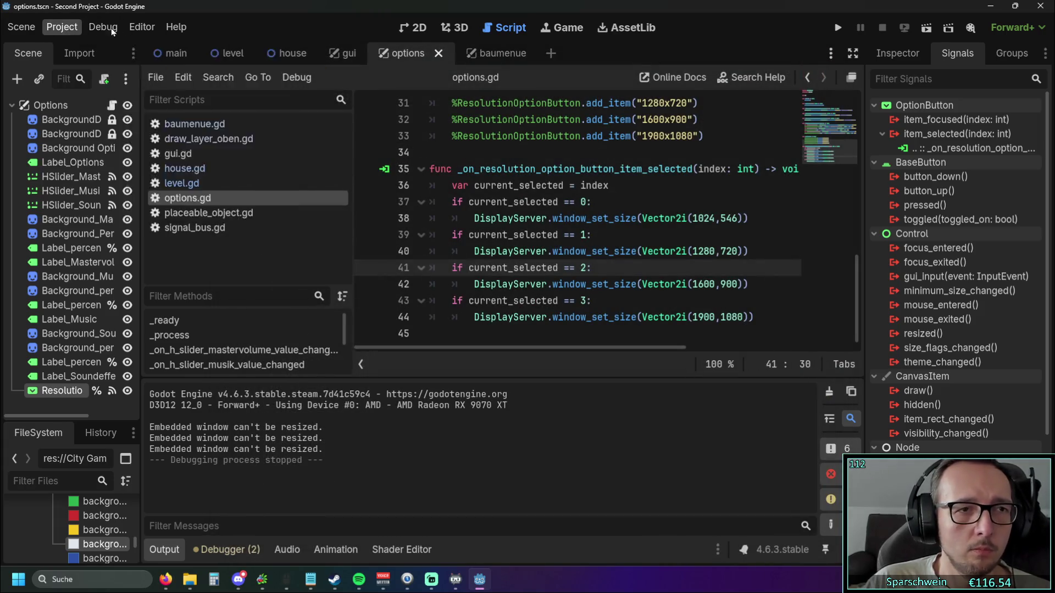
pyautogui.moveTo(141, 27)
pyautogui.click(165, 48)
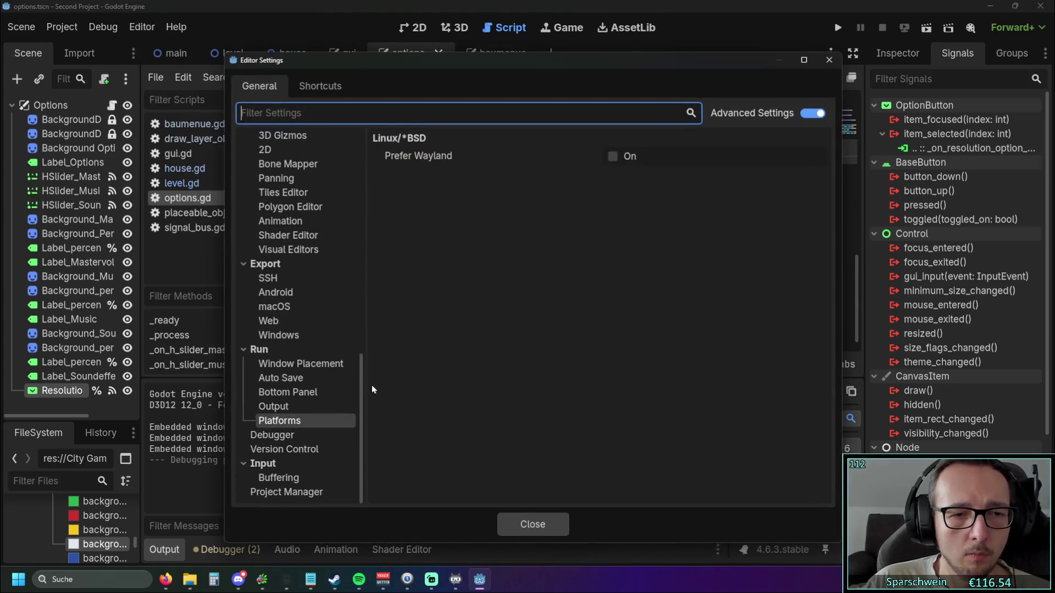
pyautogui.scroll(1, 363, 386)
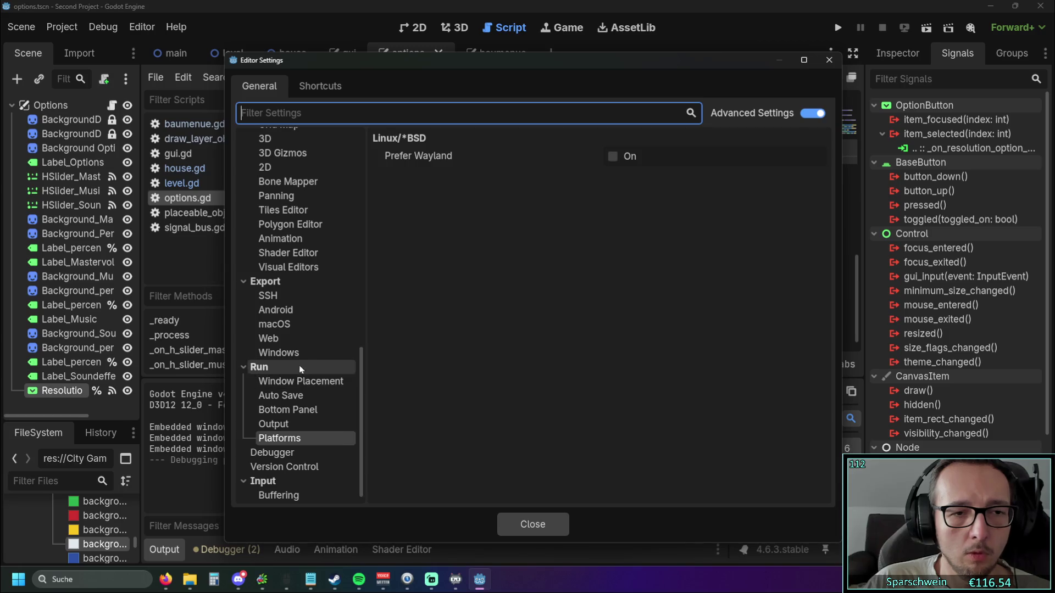
pyautogui.click(283, 352)
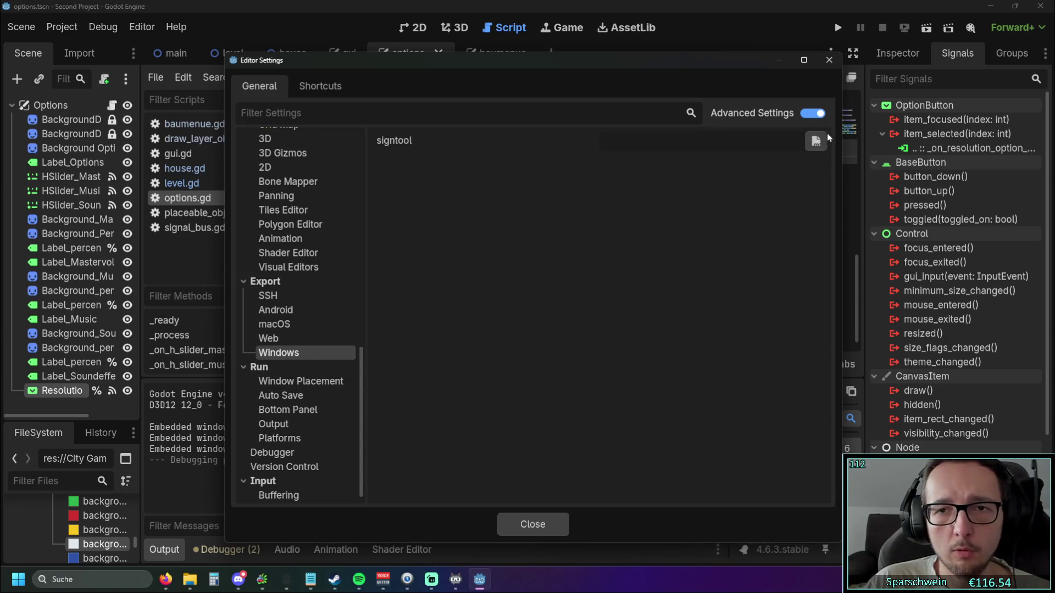
pyautogui.press('Up')
pyautogui.press('Up')
pyautogui.press('Up')
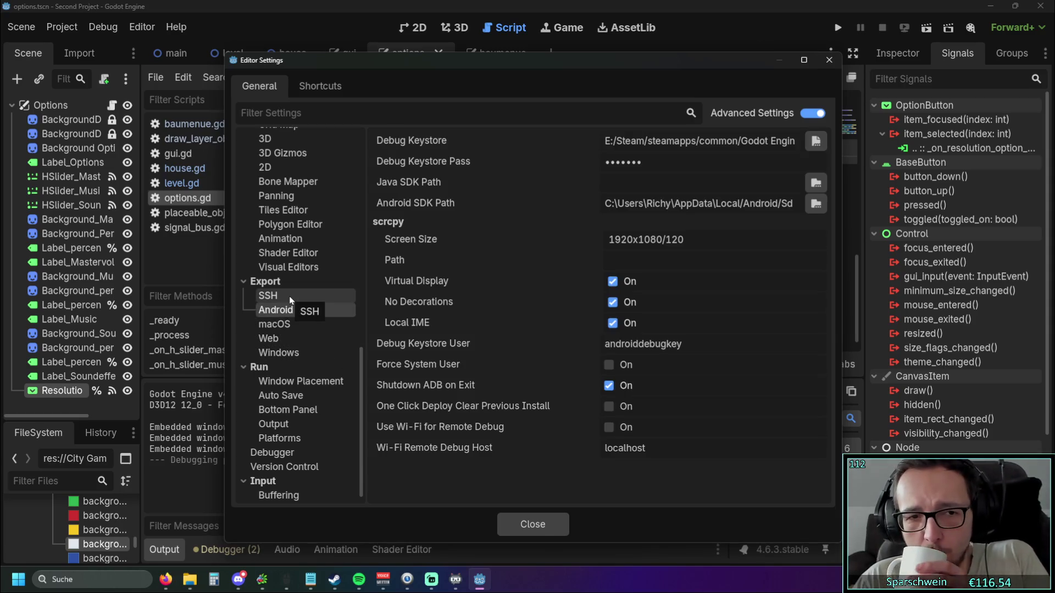
pyautogui.click(291, 300)
pyautogui.scroll(5, 293, 301)
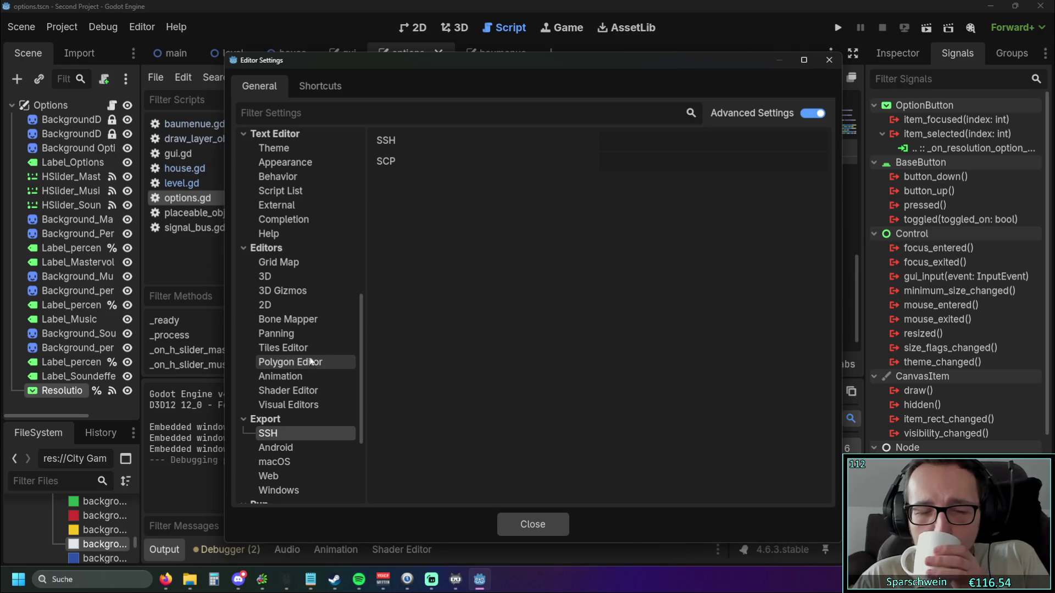
pyautogui.scroll(4, 323, 316)
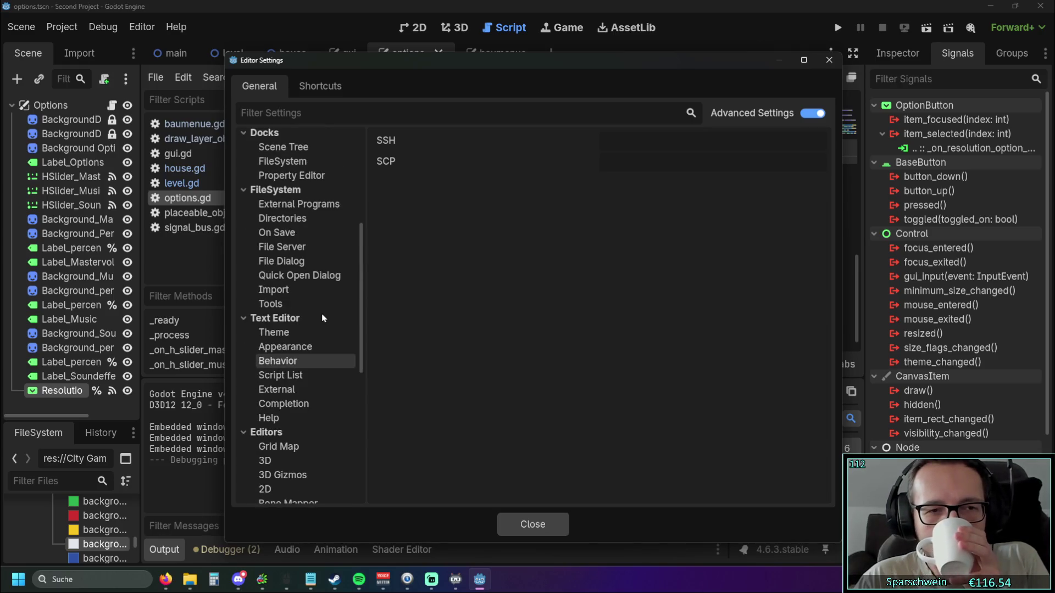
pyautogui.scroll(5, 323, 318)
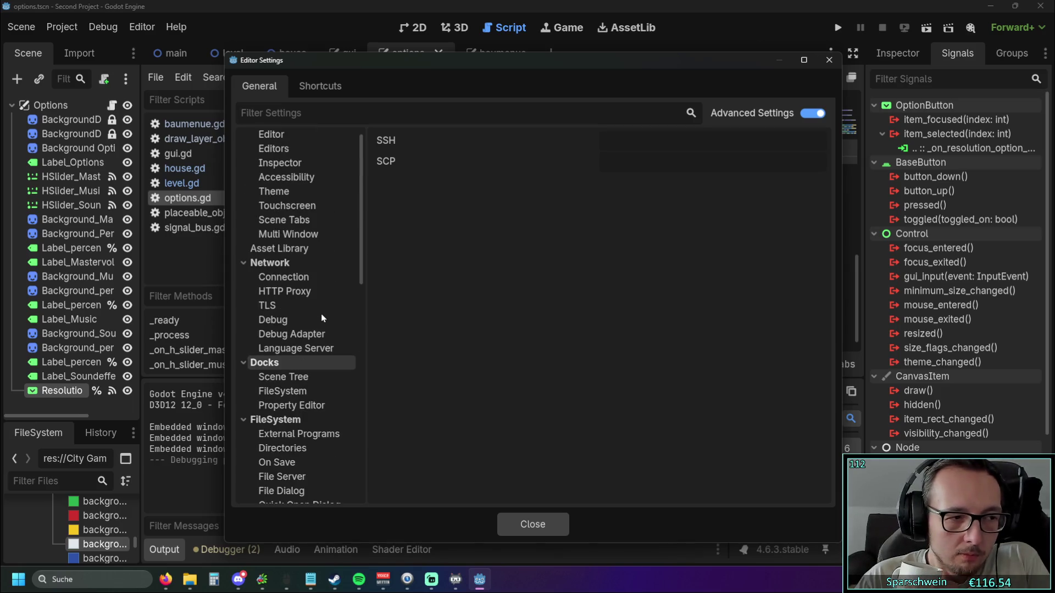
pyautogui.click(829, 60)
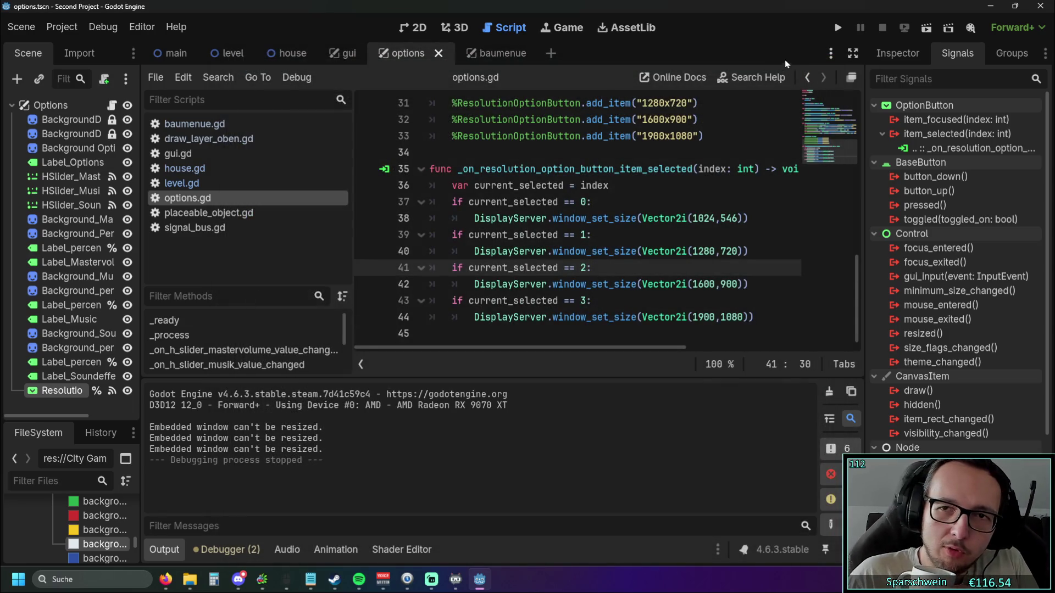
pyautogui.click(837, 28)
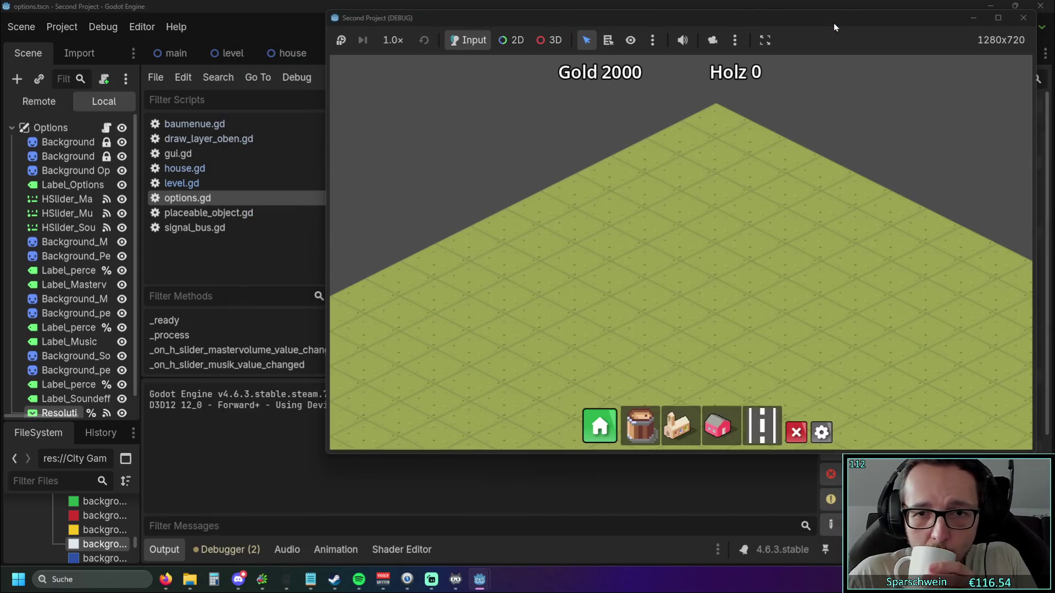
pyautogui.click(821, 432)
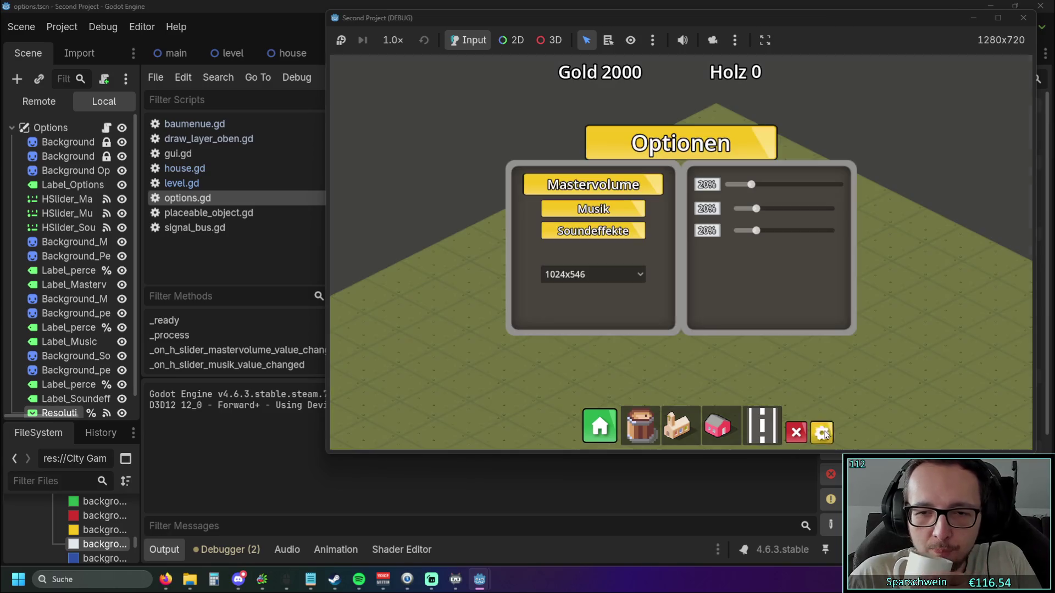
pyautogui.click(593, 274)
pyautogui.click(600, 307)
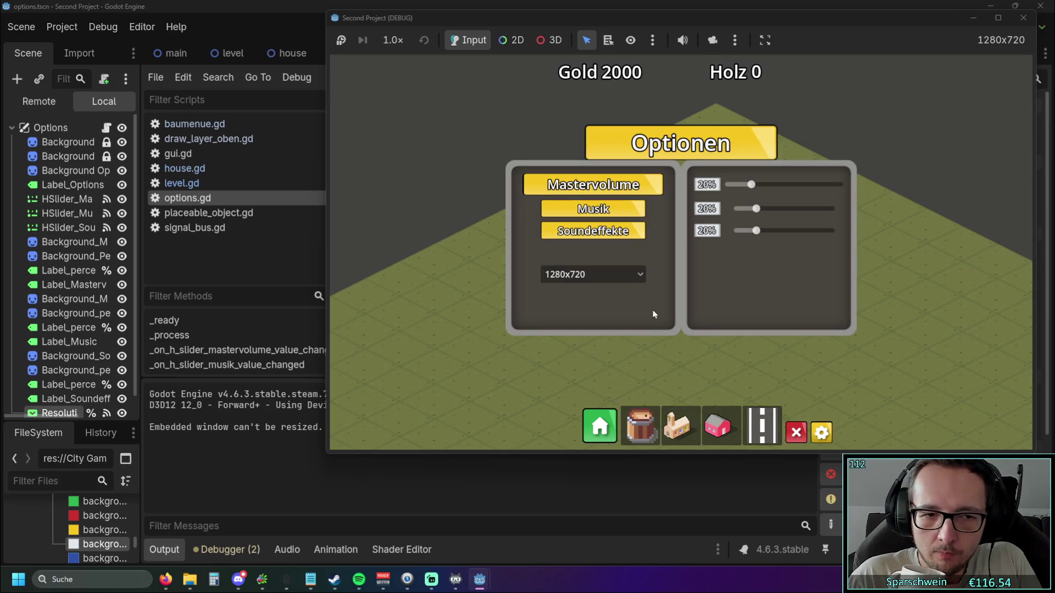
pyautogui.click(821, 433)
pyautogui.click(821, 433)
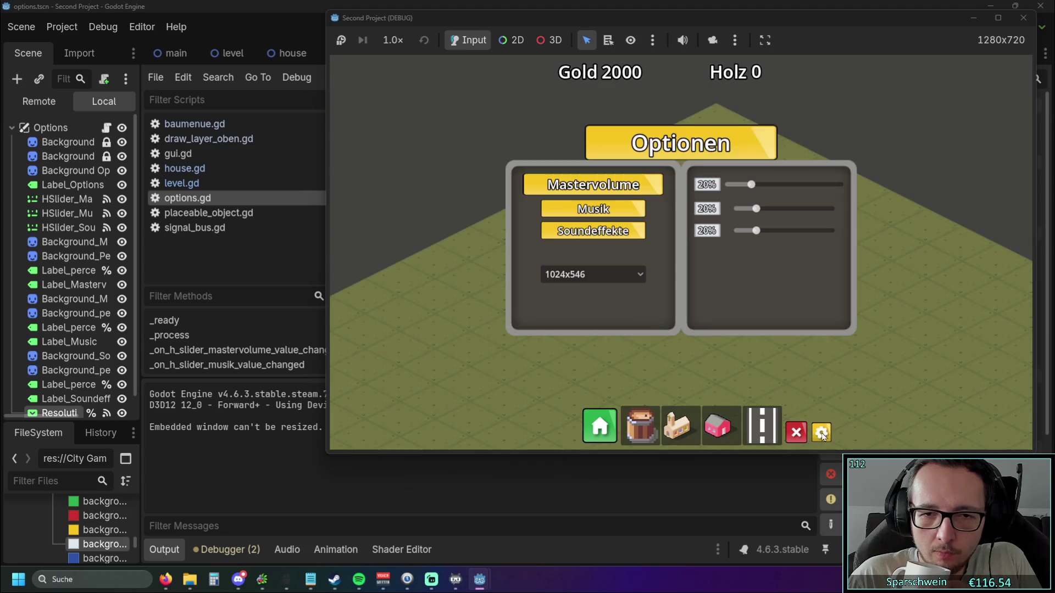
pyautogui.click(638, 275)
pyautogui.click(585, 336)
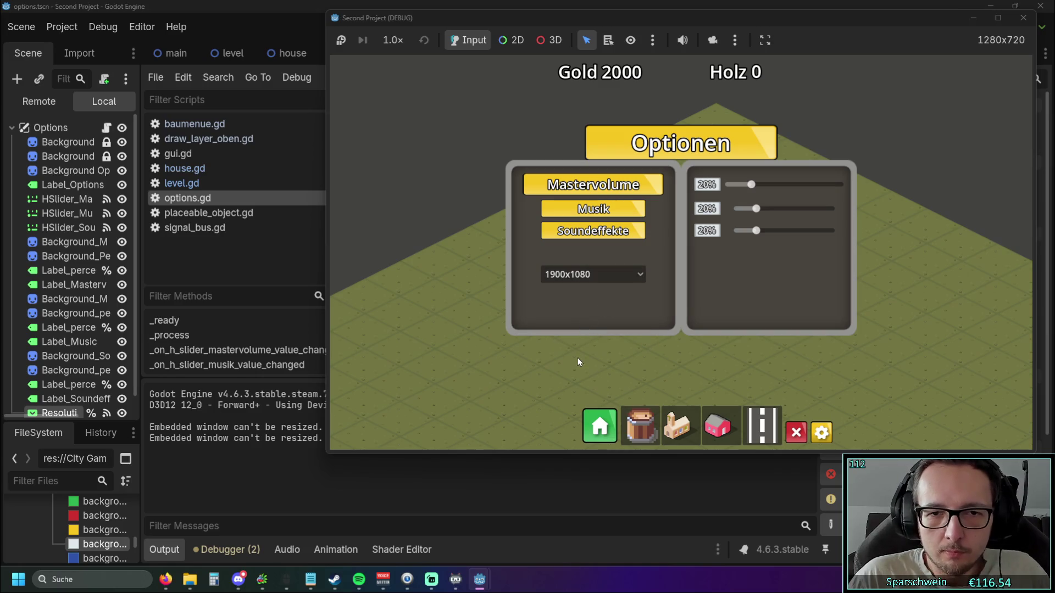
pyautogui.click(820, 434)
pyautogui.click(820, 434)
pyautogui.click(820, 434)
pyautogui.click(821, 434)
pyautogui.click(820, 434)
pyautogui.click(821, 434)
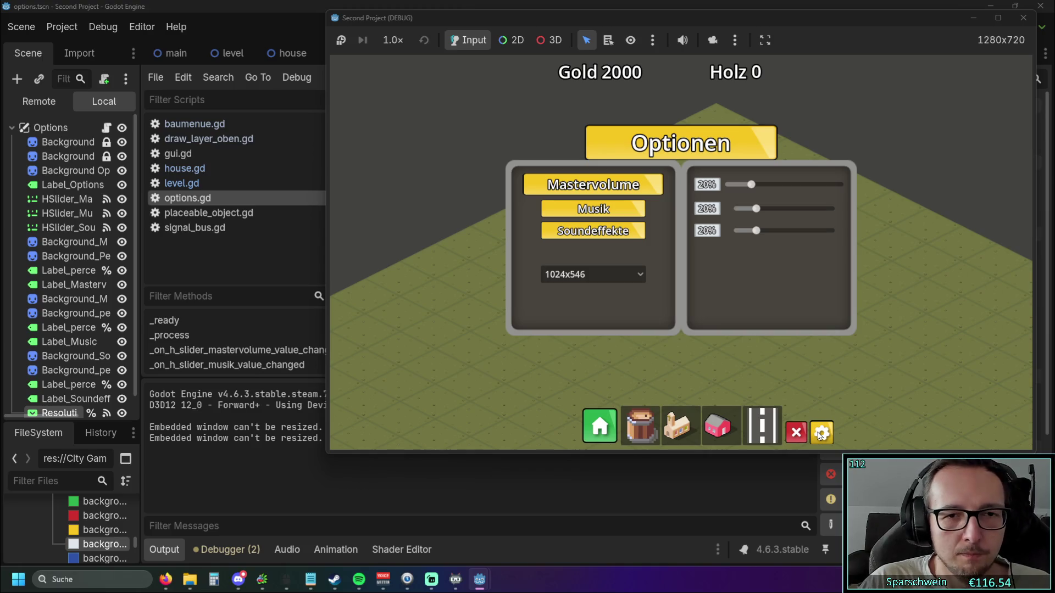
pyautogui.click(820, 434)
pyautogui.click(821, 434)
pyautogui.click(821, 434)
pyautogui.click(821, 434)
pyautogui.click(627, 274)
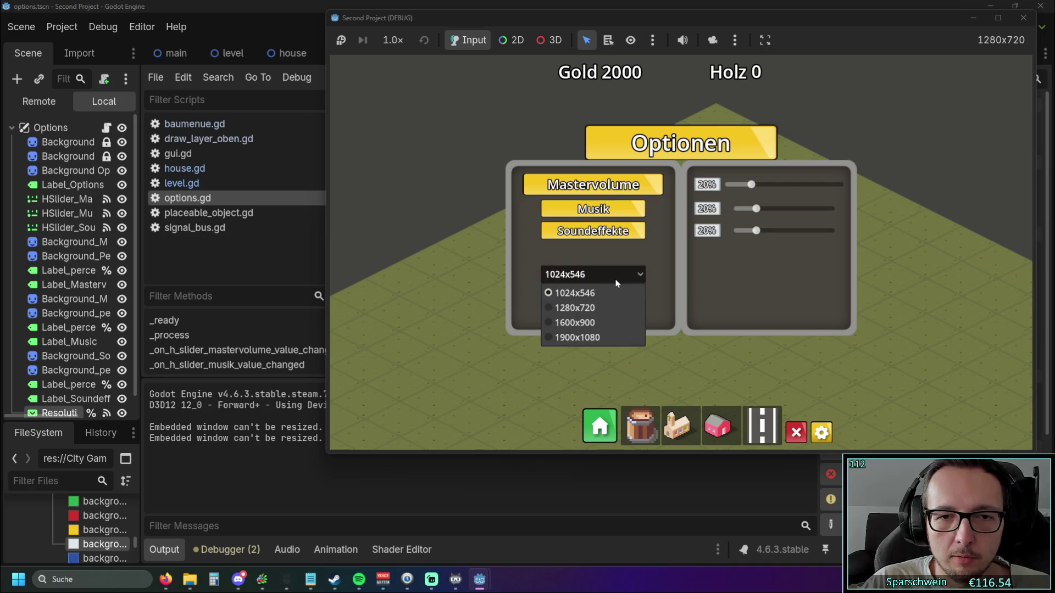
pyautogui.click(583, 338)
pyautogui.click(821, 433)
pyautogui.click(821, 432)
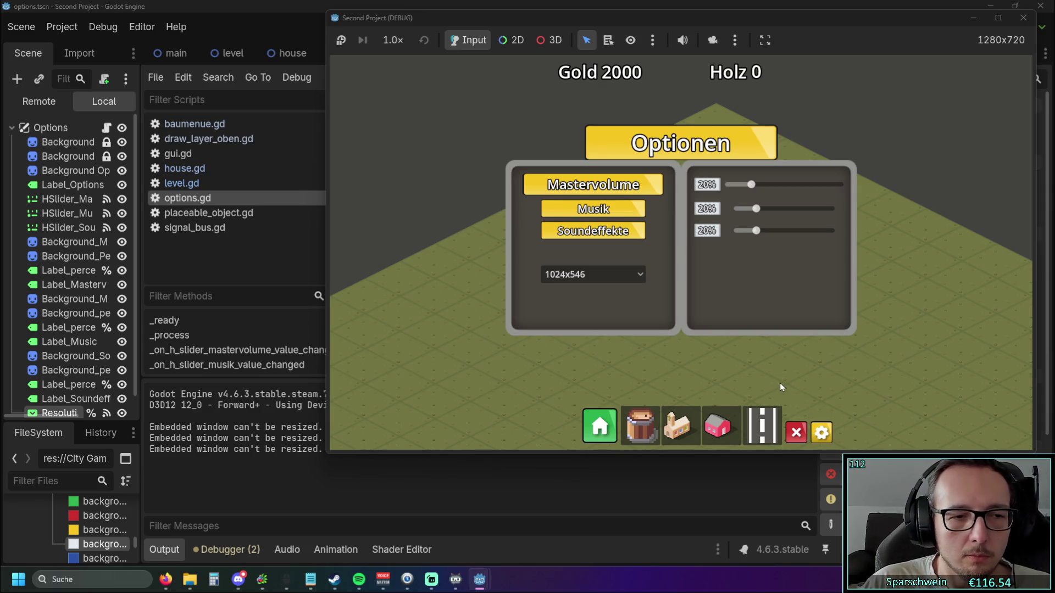
pyautogui.click(1023, 17)
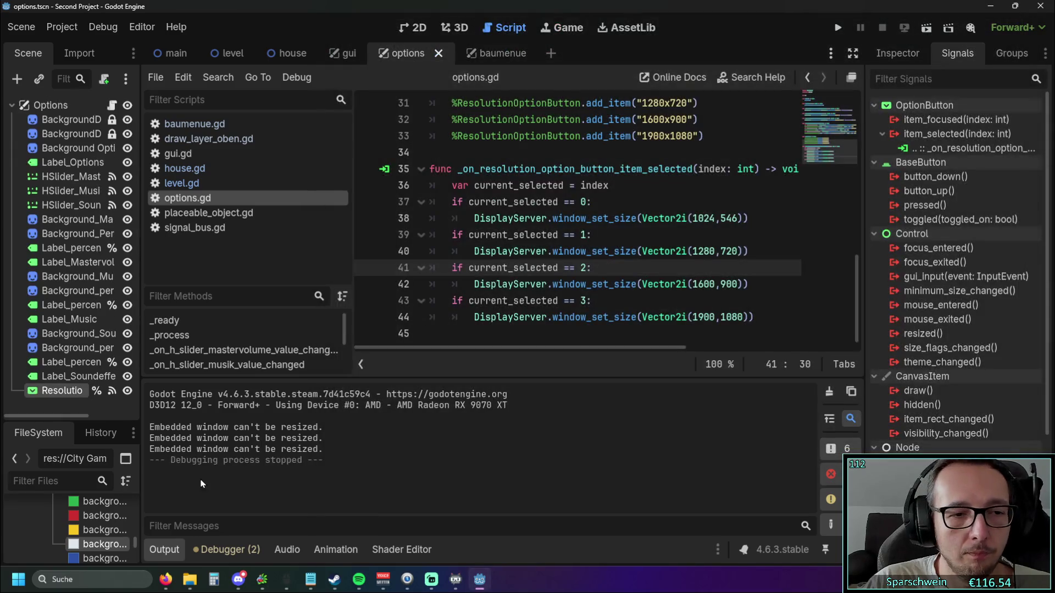
# - Select the first 'Embedded window can't be resized.' output line, then switch to Firefox
pyautogui.moveTo(323, 427); pyautogui.dragTo(149, 427)
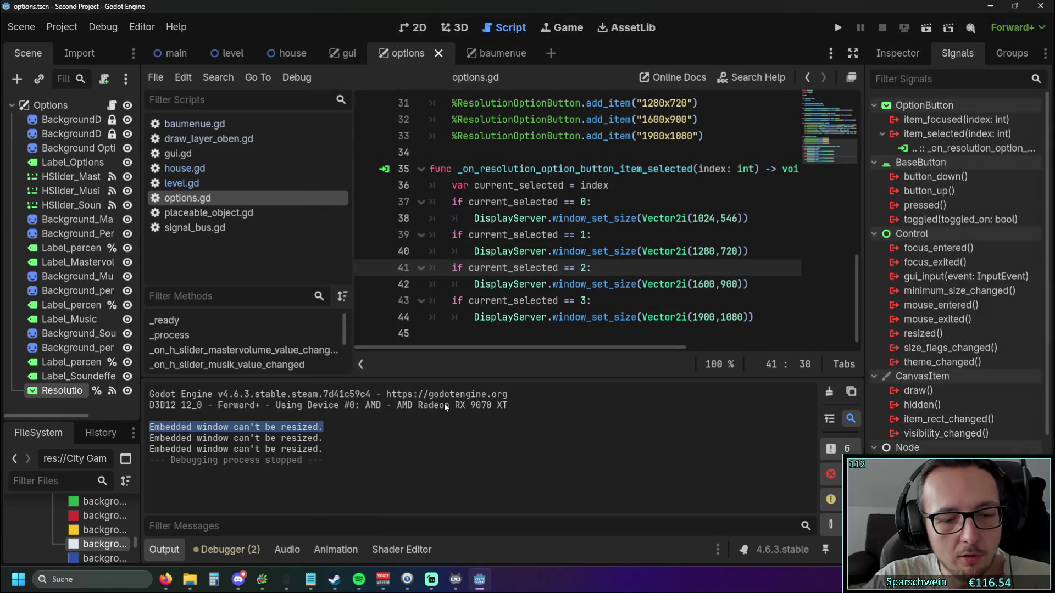
pyautogui.click(165, 580)
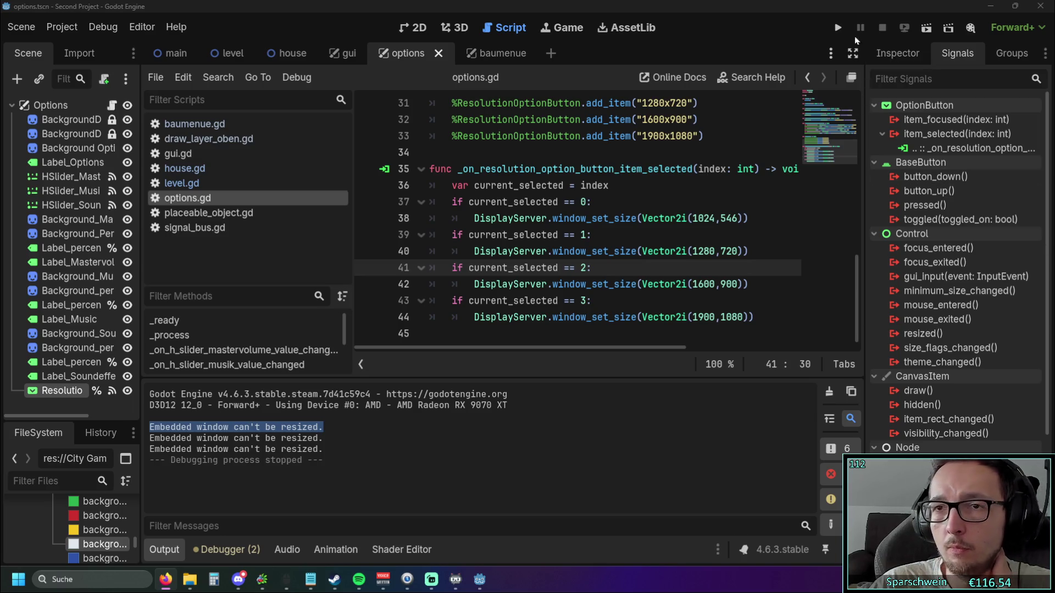
# - Turn off game embedding and test-run the game in a separate debug window
pyautogui.click(838, 27)
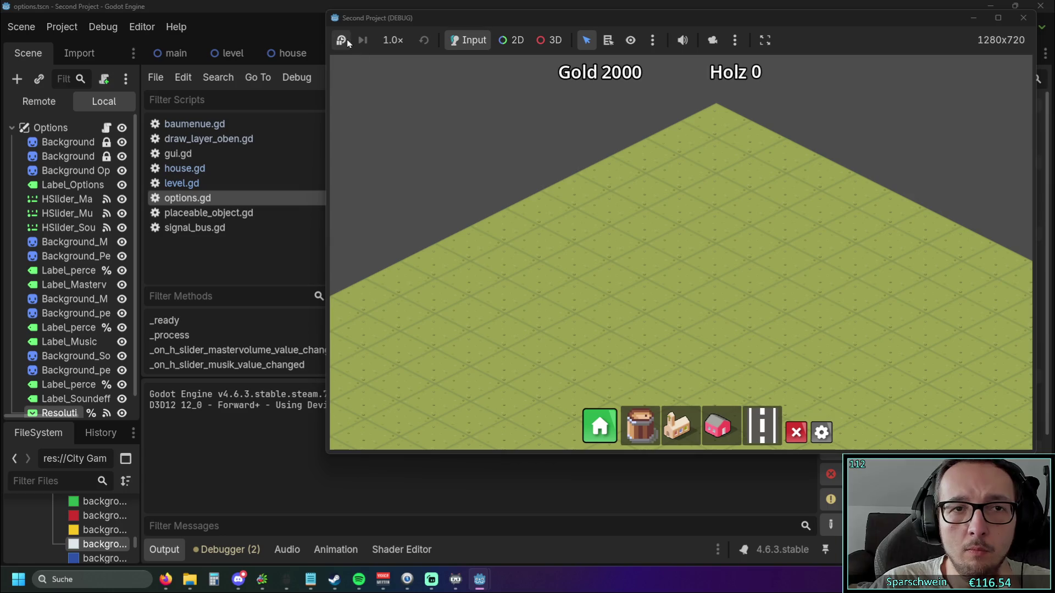
pyautogui.click(765, 42)
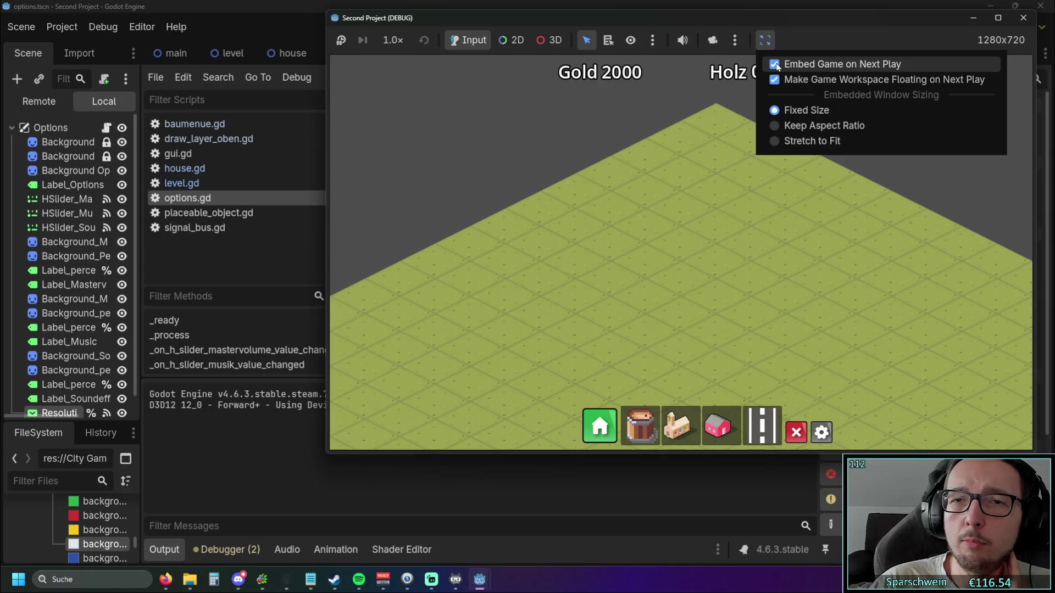
pyautogui.click(776, 65)
pyautogui.moveTo(793, 16); pyautogui.dragTo(691, 28)
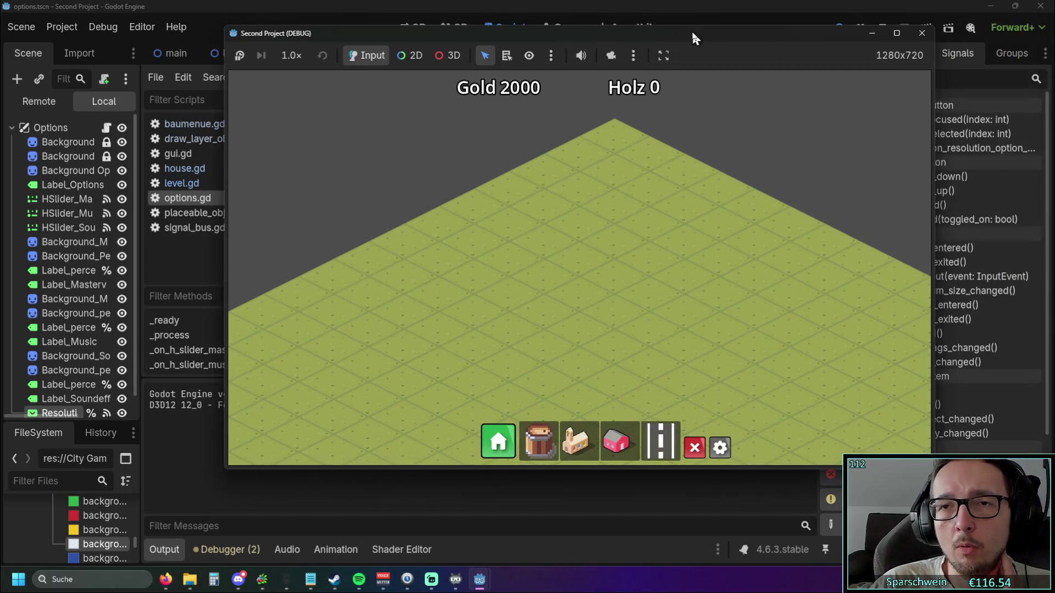
pyautogui.click(663, 61)
pyautogui.click(872, 40)
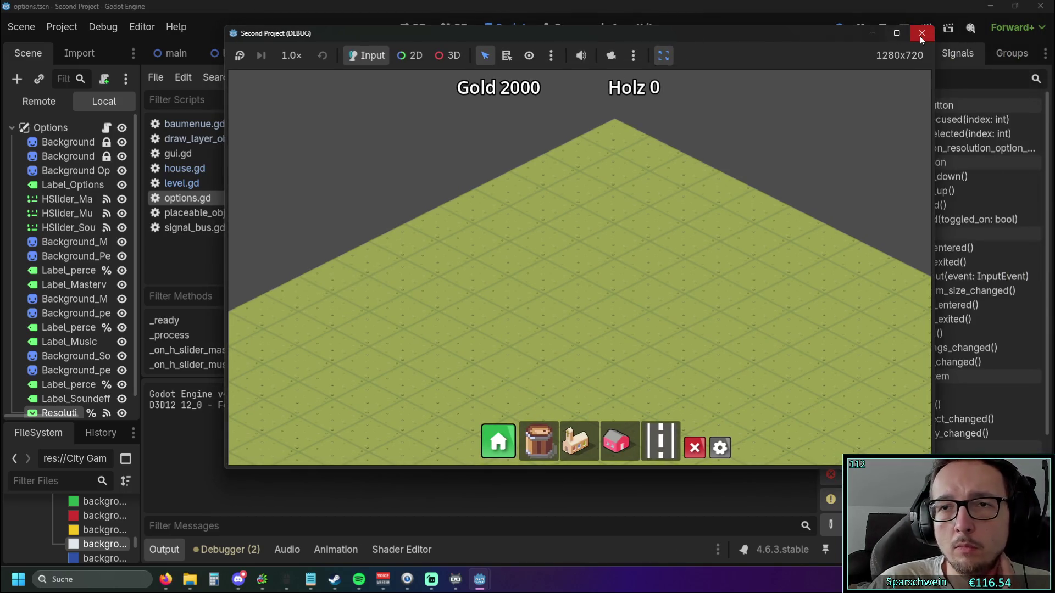
pyautogui.click(922, 33)
pyautogui.click(838, 29)
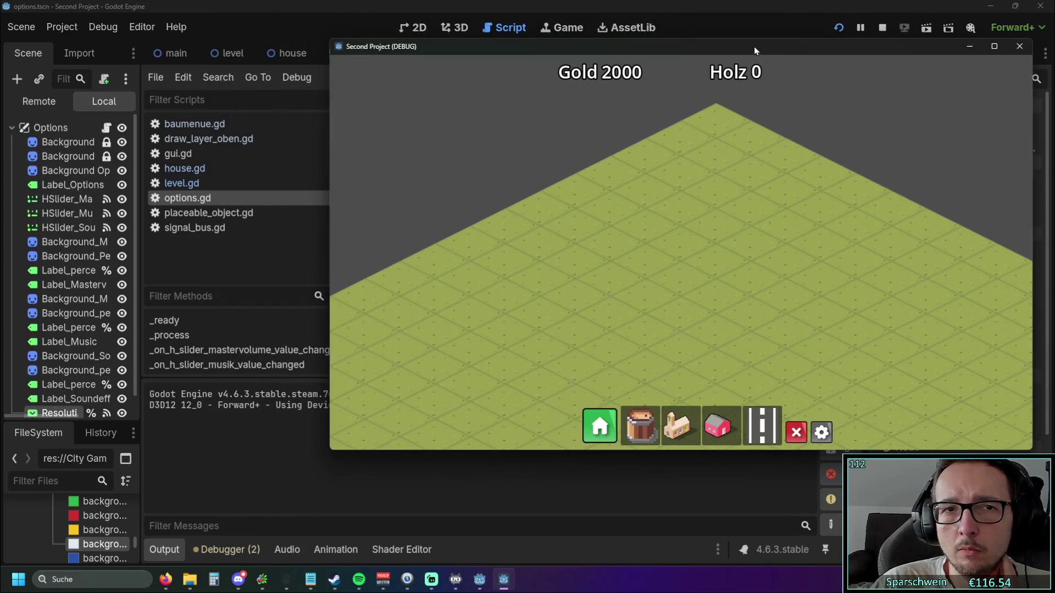
pyautogui.moveTo(754, 47); pyautogui.dragTo(667, 47)
pyautogui.click(931, 42)
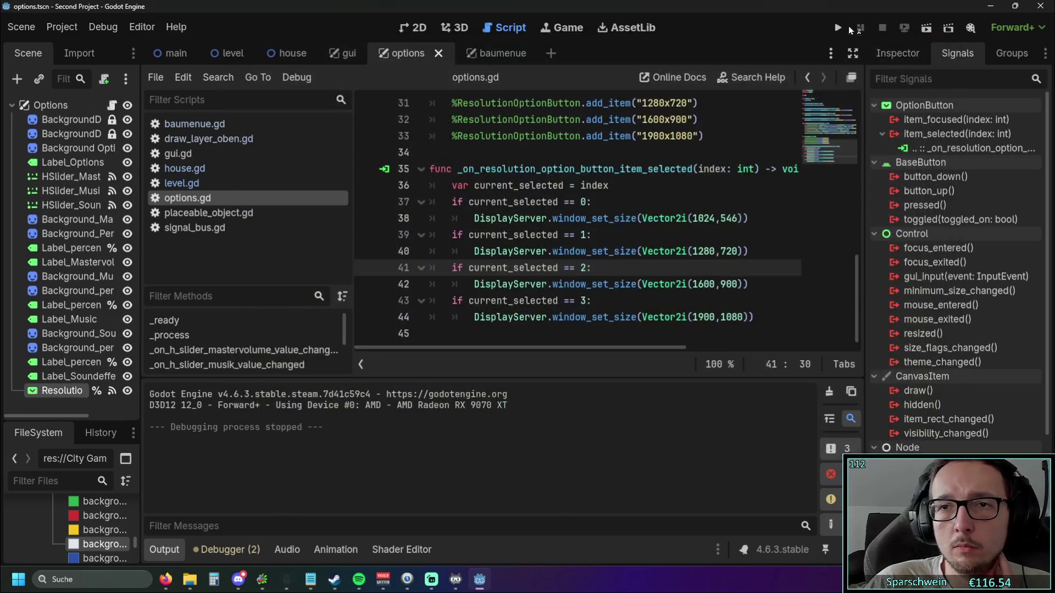
# - In the game's options, cycle resolutions 1280x720, 1600x900, 1024x546, 1280x720, 1600x900, 1900x1080
pyautogui.click(841, 29)
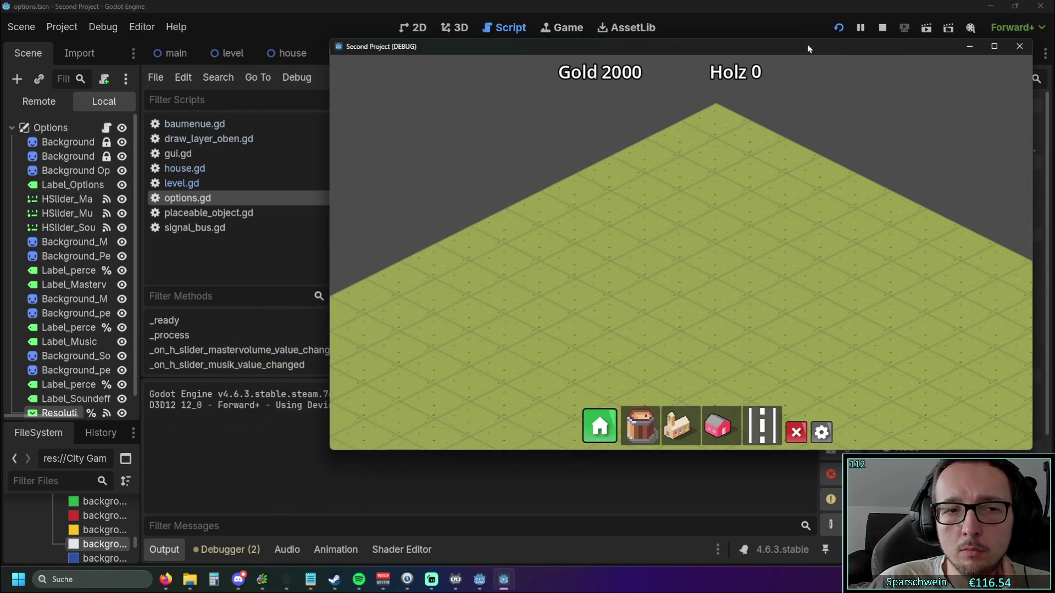
pyautogui.click(818, 434)
pyautogui.click(593, 274)
pyautogui.click(589, 306)
pyautogui.click(595, 282)
pyautogui.click(596, 322)
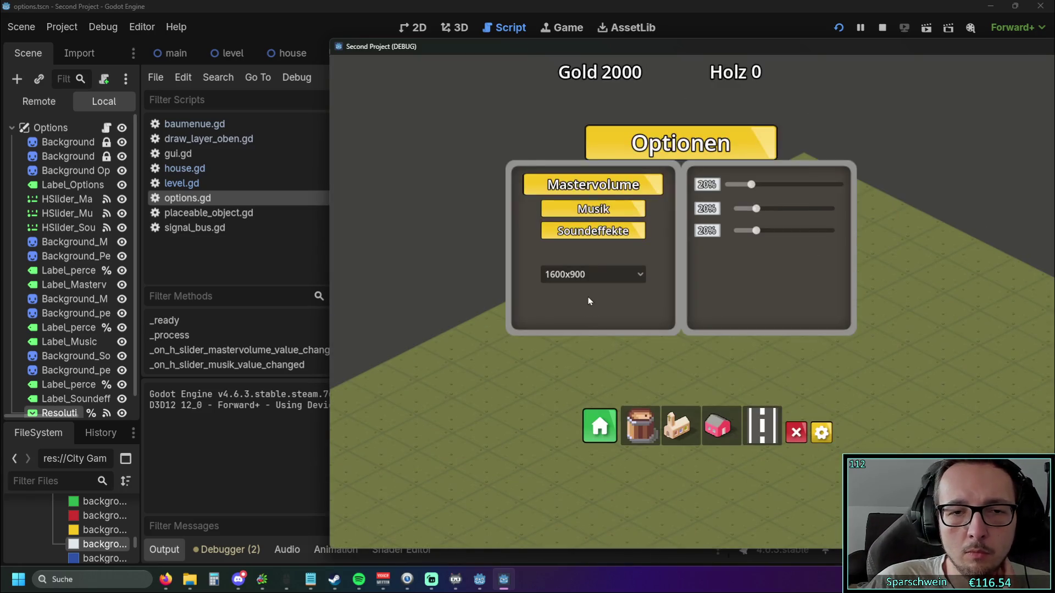
pyautogui.click(627, 276)
pyautogui.click(578, 294)
pyautogui.click(592, 275)
pyautogui.click(595, 308)
pyautogui.click(599, 274)
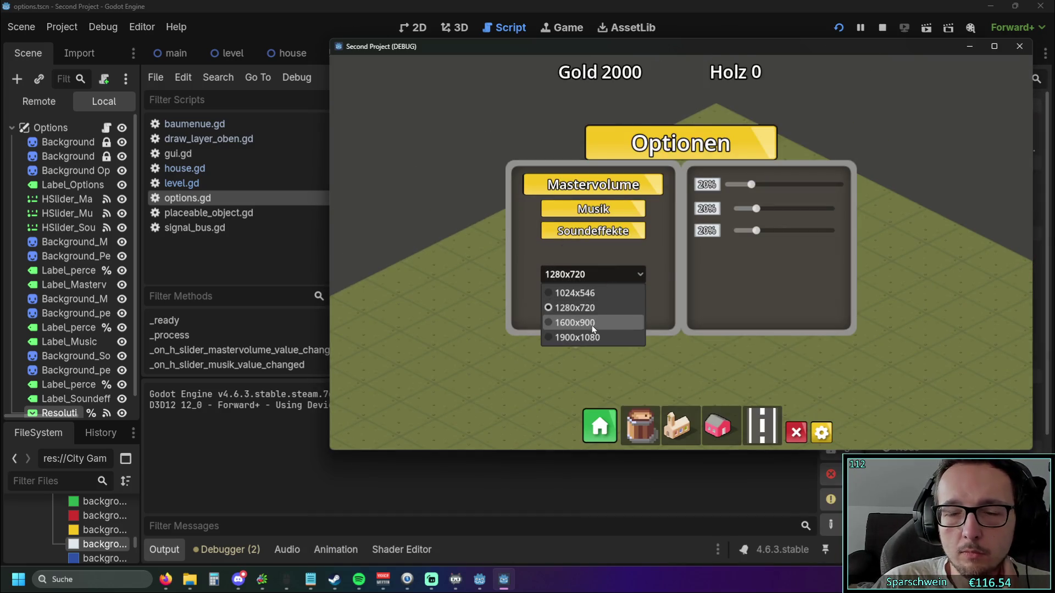
pyautogui.click(601, 321)
pyautogui.click(622, 275)
pyautogui.click(599, 335)
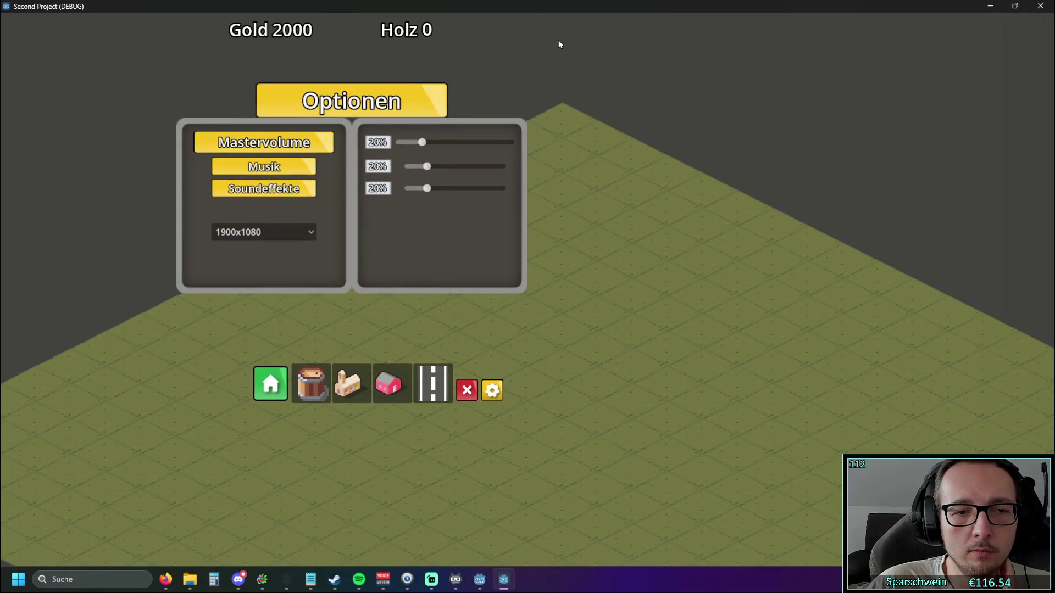
# - Reposition and narrow the game window, switch to 1024x546, then close the game
pyautogui.moveTo(526, 8)
pyautogui.mouseDown()
pyautogui.moveTo(567, 56)
pyautogui.moveTo(615, 34)
pyautogui.mouseUp()
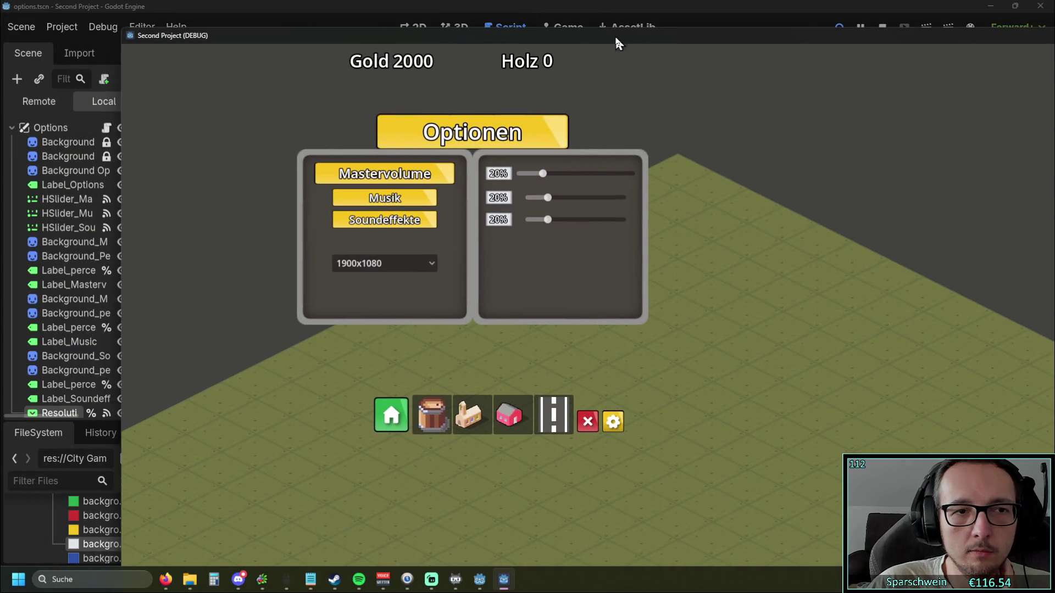
pyautogui.moveTo(121, 257); pyautogui.dragTo(680, 239)
pyautogui.moveTo(832, 36)
pyautogui.mouseDown()
pyautogui.moveTo(547, 37)
pyautogui.moveTo(548, 316)
pyautogui.moveTo(549, 158)
pyautogui.moveTo(522, 130)
pyautogui.mouseUp()
pyautogui.moveTo(763, 225)
pyautogui.mouseDown()
pyautogui.moveTo(812, 218)
pyautogui.moveTo(745, 215)
pyautogui.moveTo(924, 236)
pyautogui.mouseUp()
pyautogui.click(611, 363)
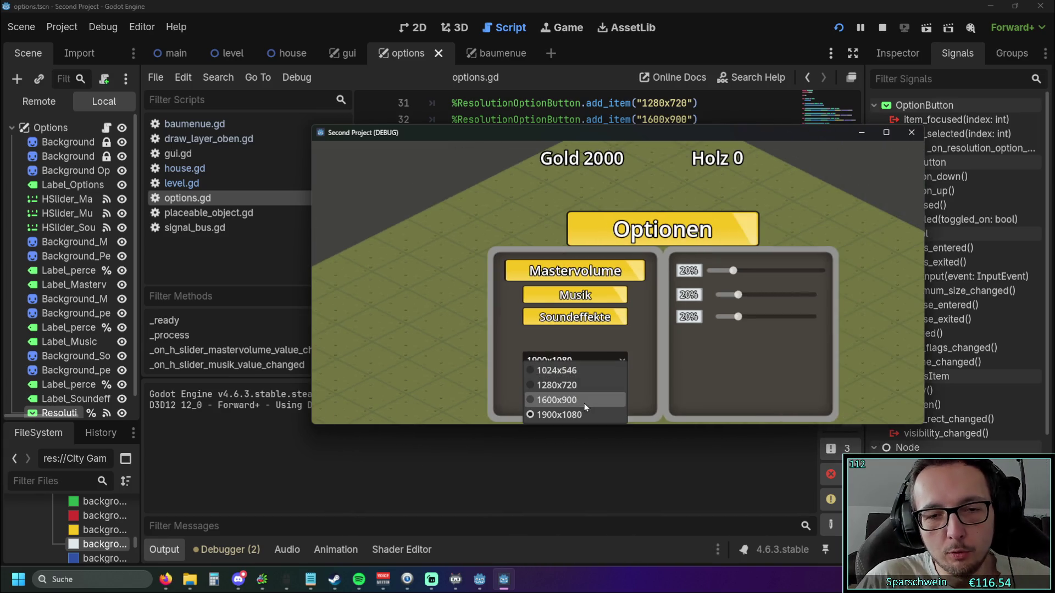
pyautogui.click(562, 372)
pyautogui.click(857, 133)
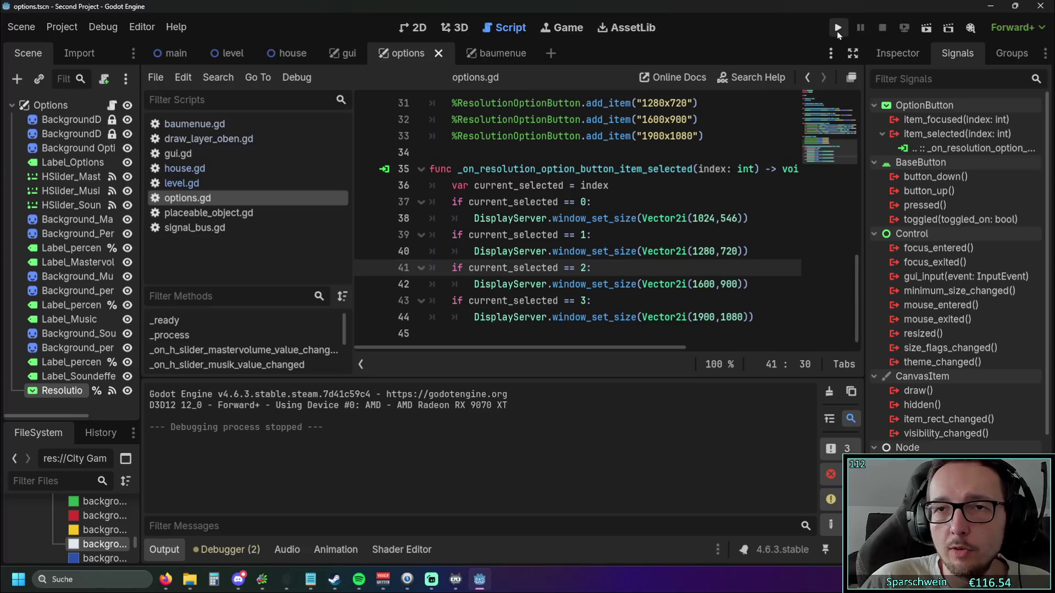
pyautogui.click(839, 29)
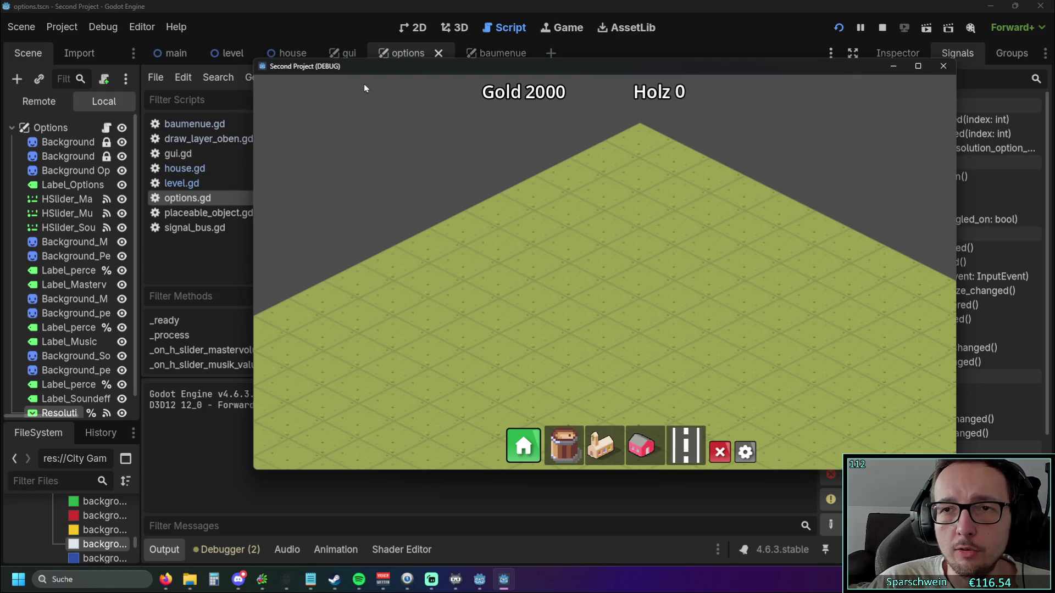
pyautogui.click(877, 28)
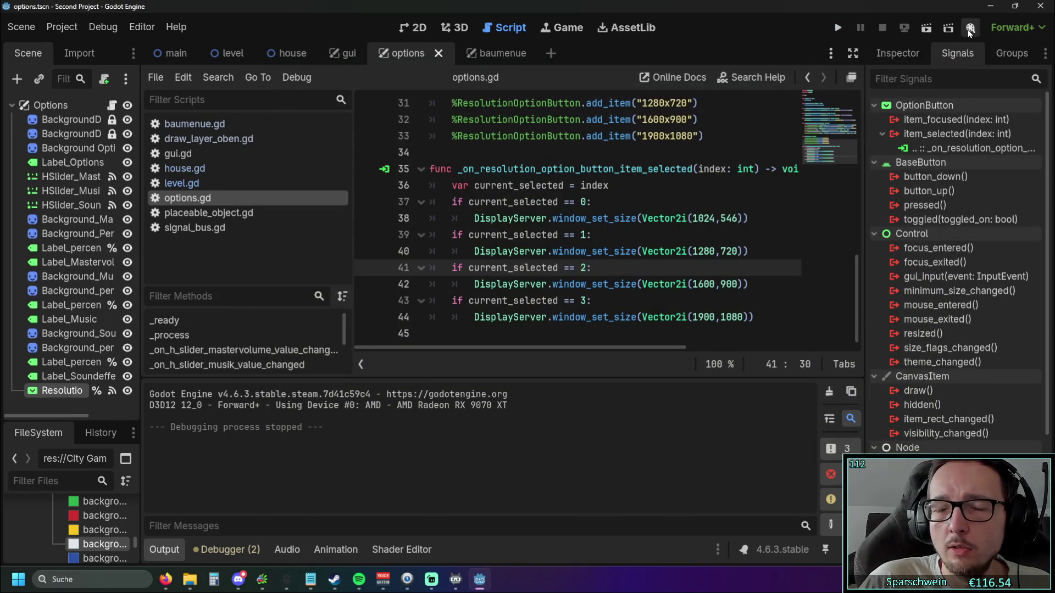
# - Browse the Editor Settings Run categories: window placement, auto save, bottom panel, output, platforms
pyautogui.click(142, 27)
pyautogui.click(165, 48)
pyautogui.scroll(-10, 321, 354)
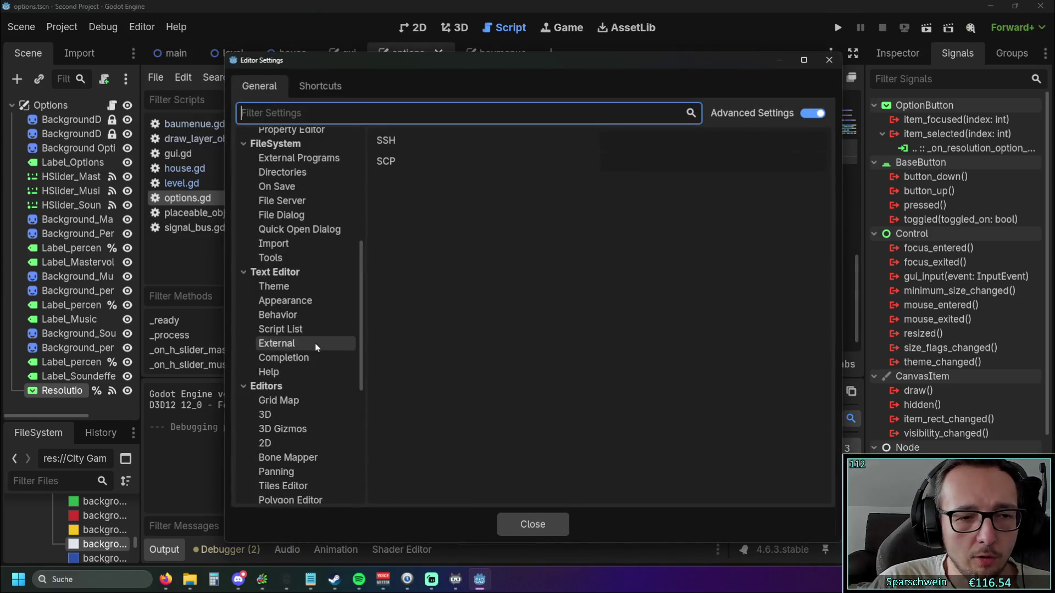
pyautogui.click(311, 367)
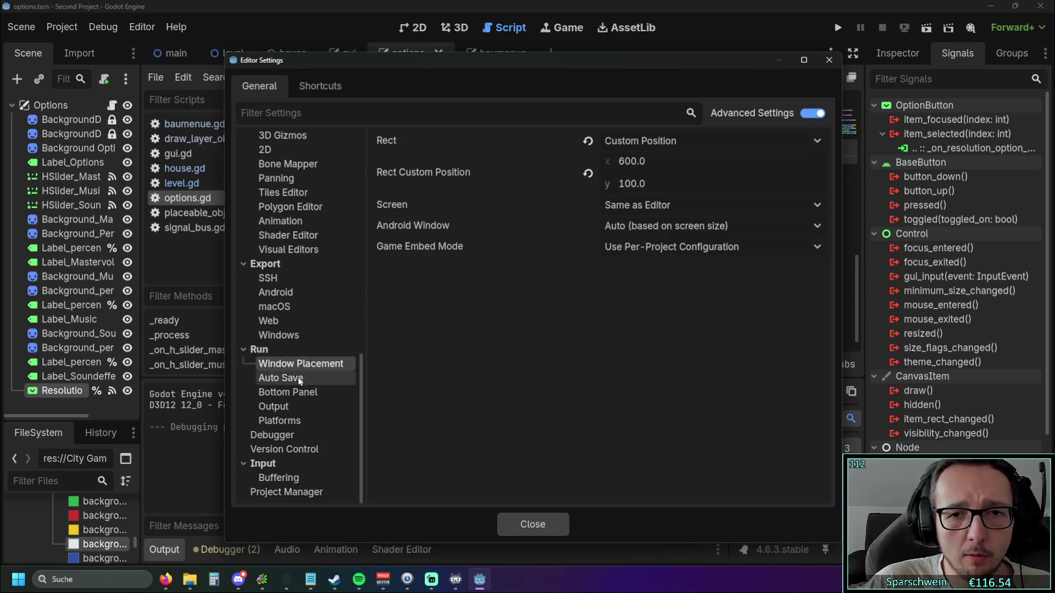
pyautogui.click(299, 378)
pyautogui.click(301, 392)
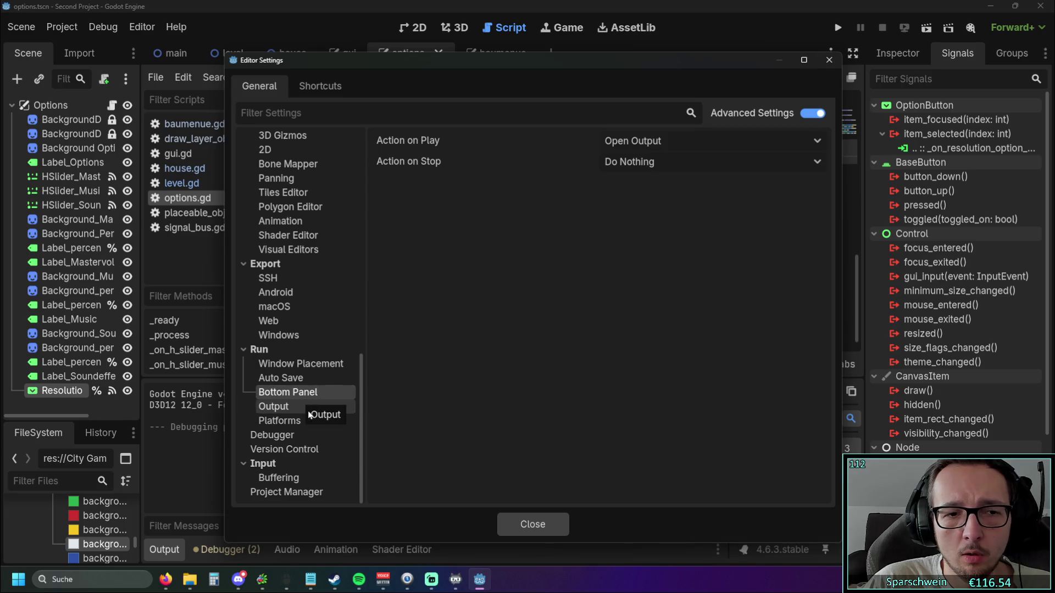
pyautogui.click(305, 410)
pyautogui.click(303, 422)
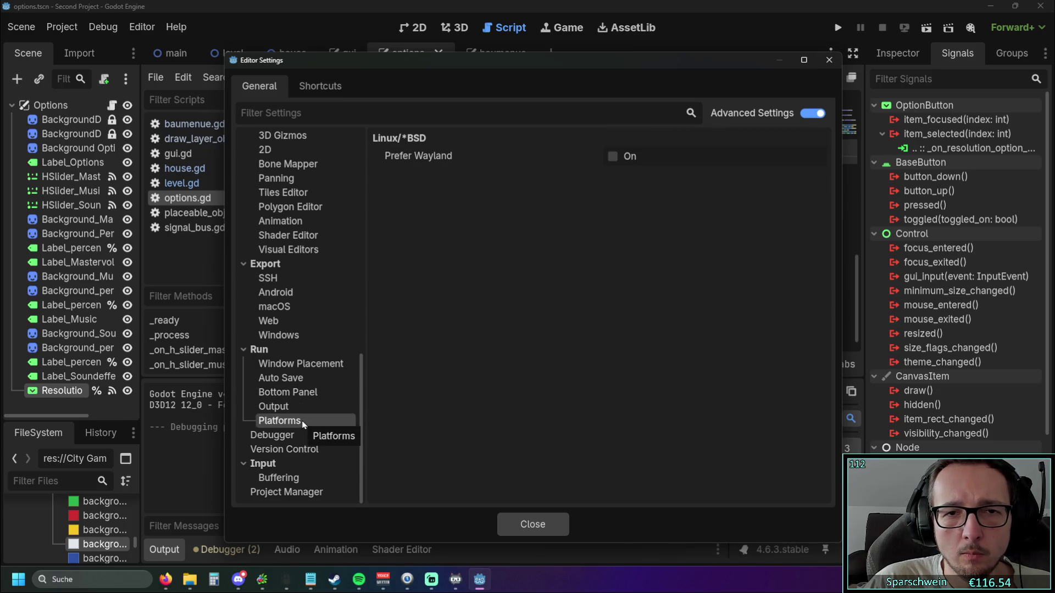
# - Filter settings by 'embedd', enable Use Embedded Menu, and run the project
pyautogui.click(324, 109)
pyautogui.write('embedd')
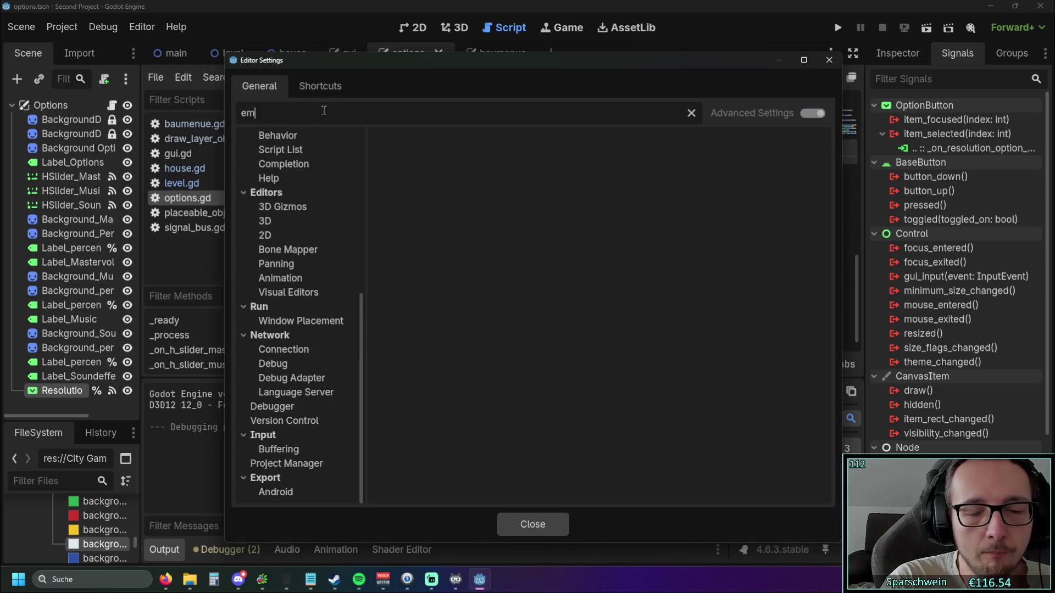
pyautogui.click(292, 147)
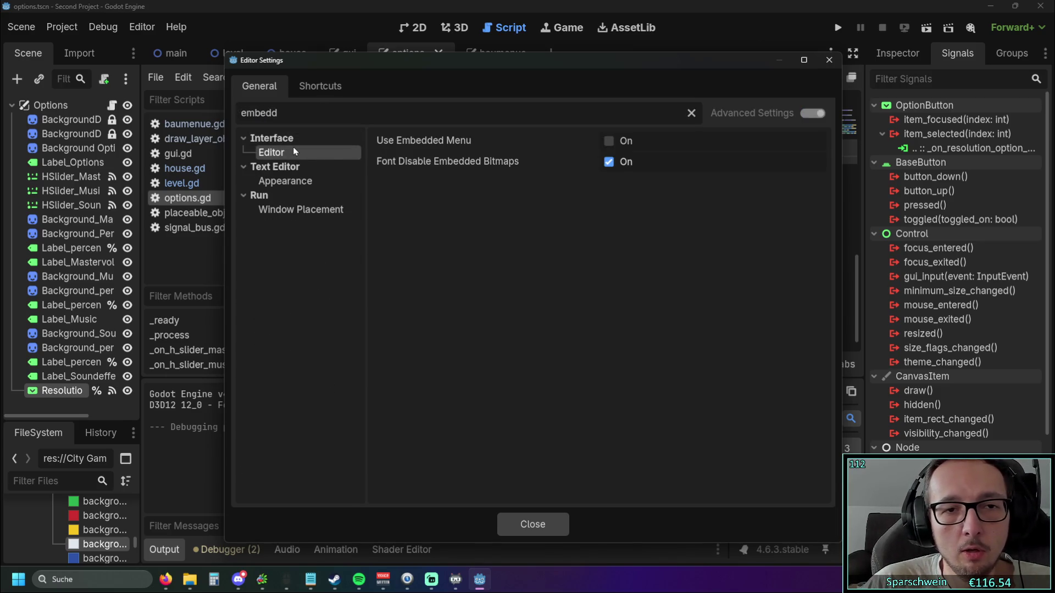
pyautogui.click(613, 144)
pyautogui.click(610, 142)
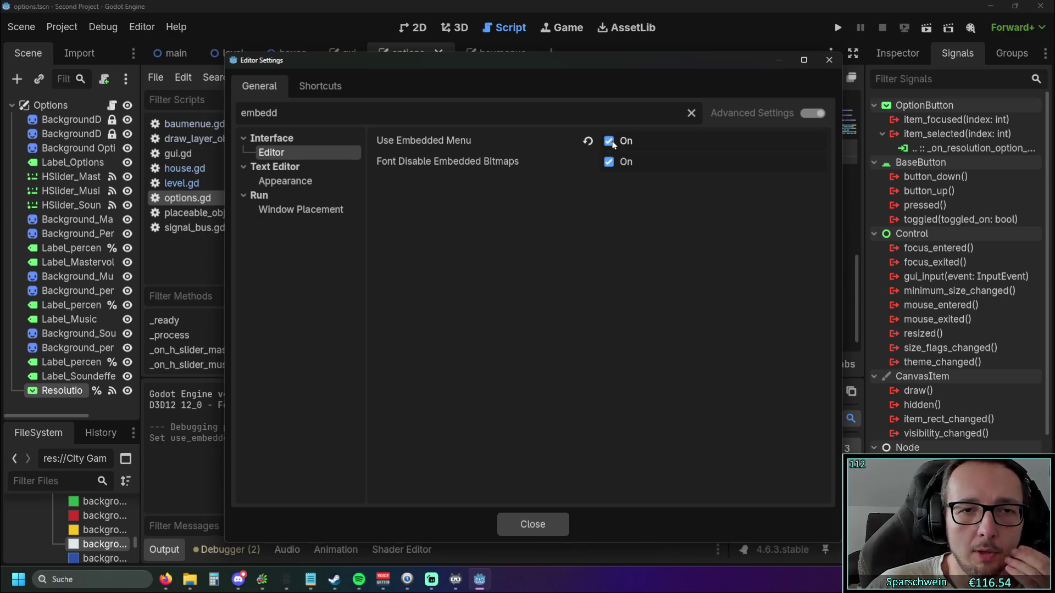
pyautogui.click(532, 523)
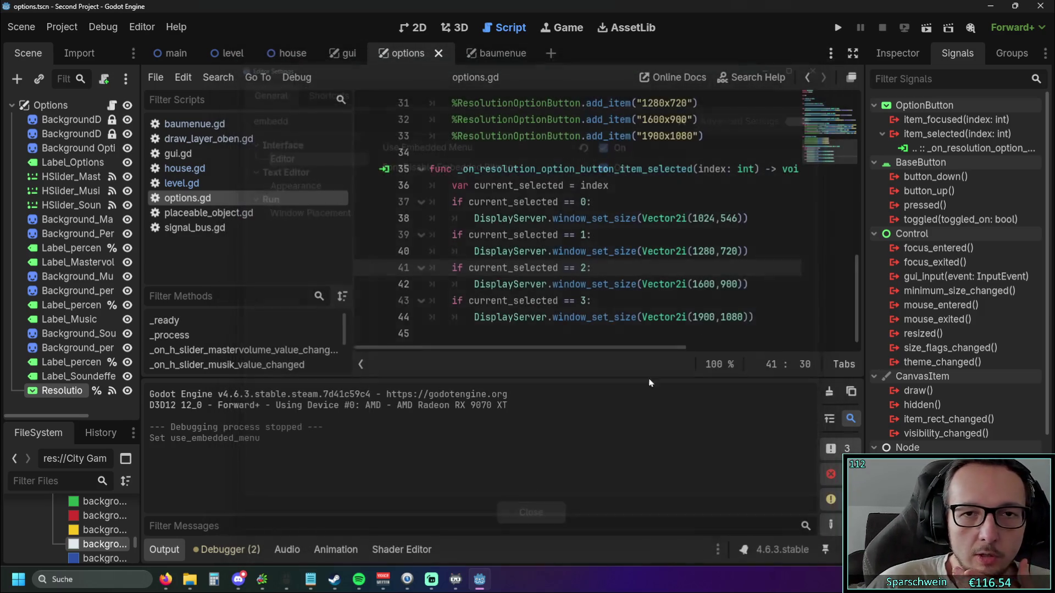
pyautogui.click(836, 28)
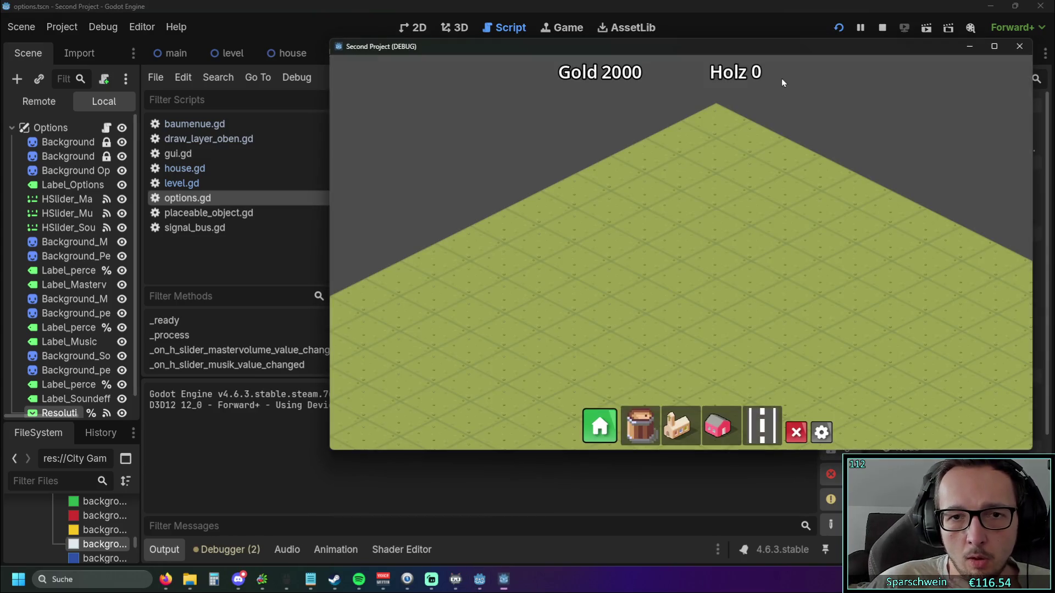
# - In the game's Optionen panel, switch resolution between 1280x720, 1024x546 and 1600x900
pyautogui.moveTo(648, 52); pyautogui.dragTo(570, 47)
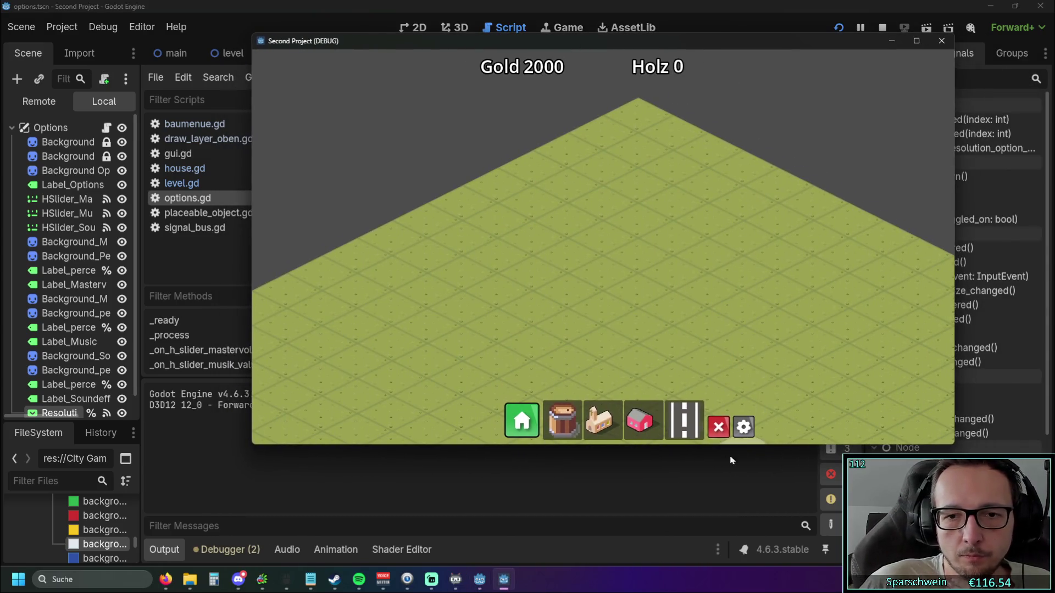
pyautogui.click(746, 426)
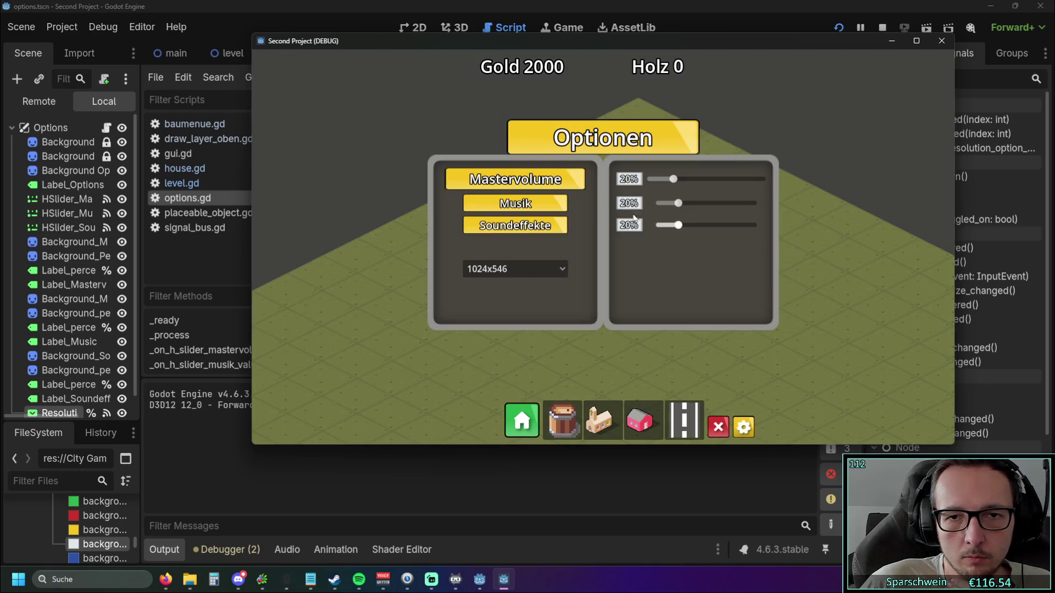
pyautogui.click(514, 268)
pyautogui.click(504, 302)
pyautogui.click(540, 268)
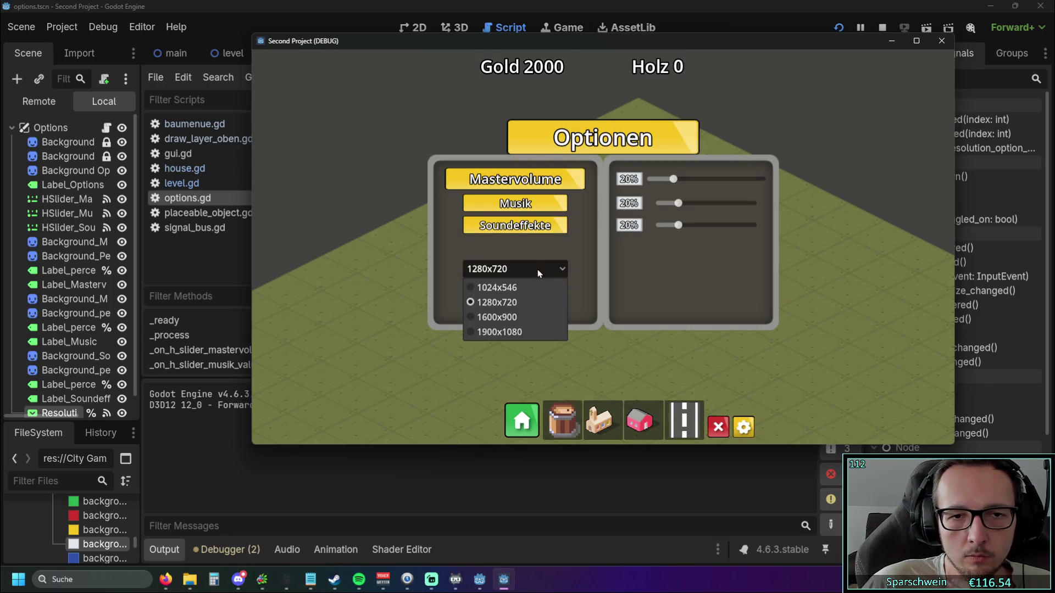
pyautogui.click(506, 288)
pyautogui.click(528, 267)
pyautogui.click(509, 301)
pyautogui.click(525, 268)
pyautogui.click(533, 285)
pyautogui.click(539, 272)
pyautogui.click(515, 316)
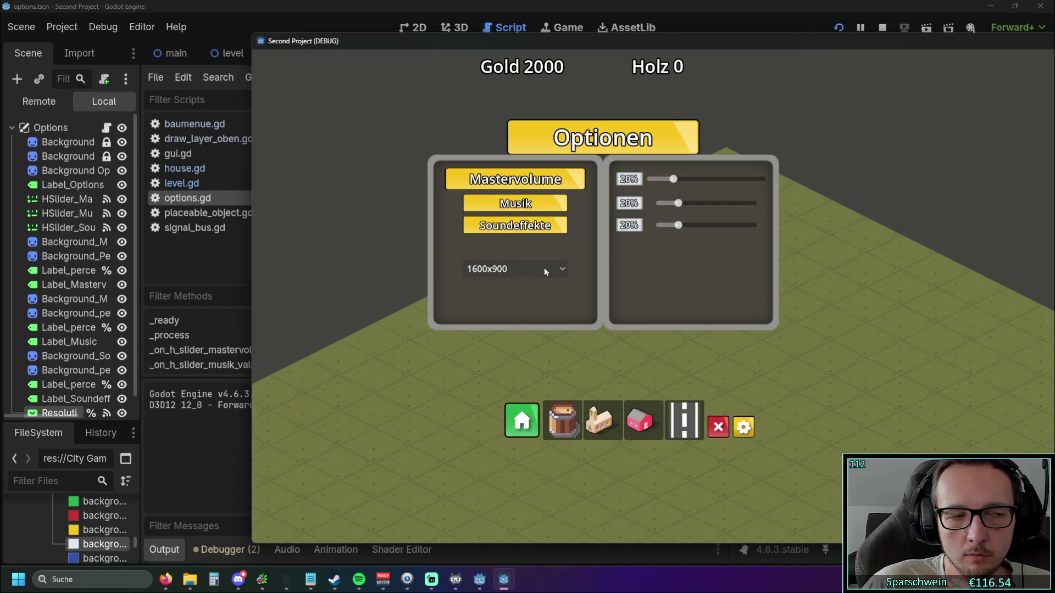
# - Shift the enlarged window left, return to 1280x720, and close the game
pyautogui.moveTo(693, 43); pyautogui.dragTo(625, 42)
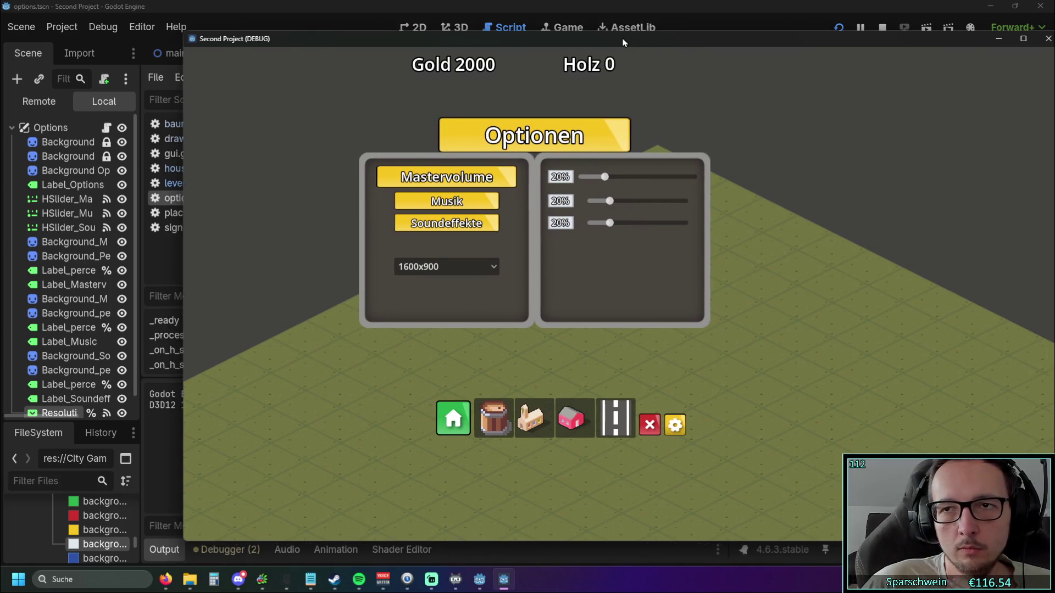
pyautogui.click(486, 267)
pyautogui.click(489, 300)
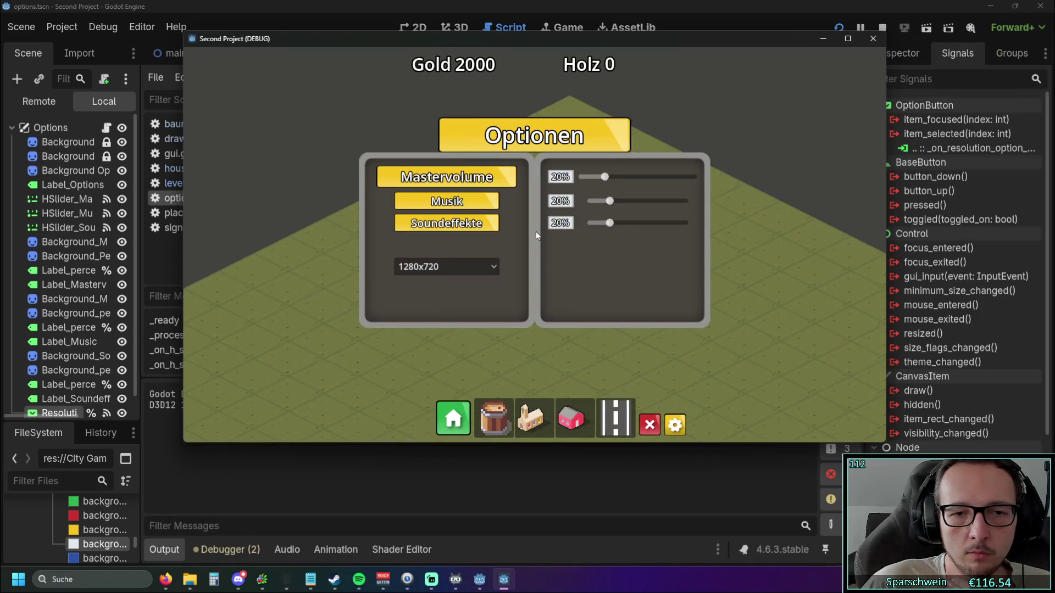
pyautogui.click(872, 39)
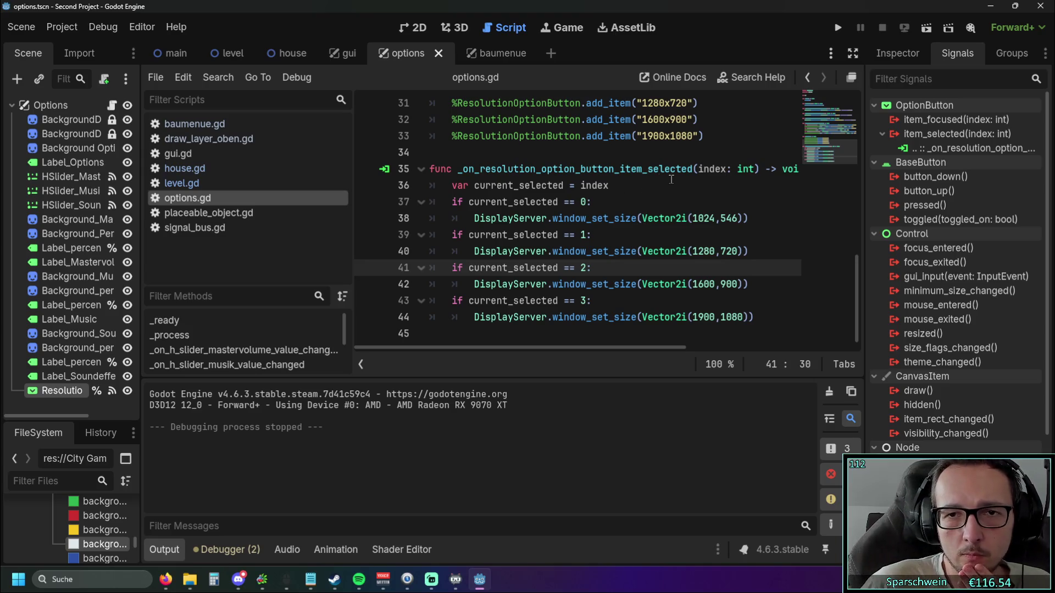
pyautogui.scroll(3, 651, 163)
pyautogui.scroll(-3, 681, 208)
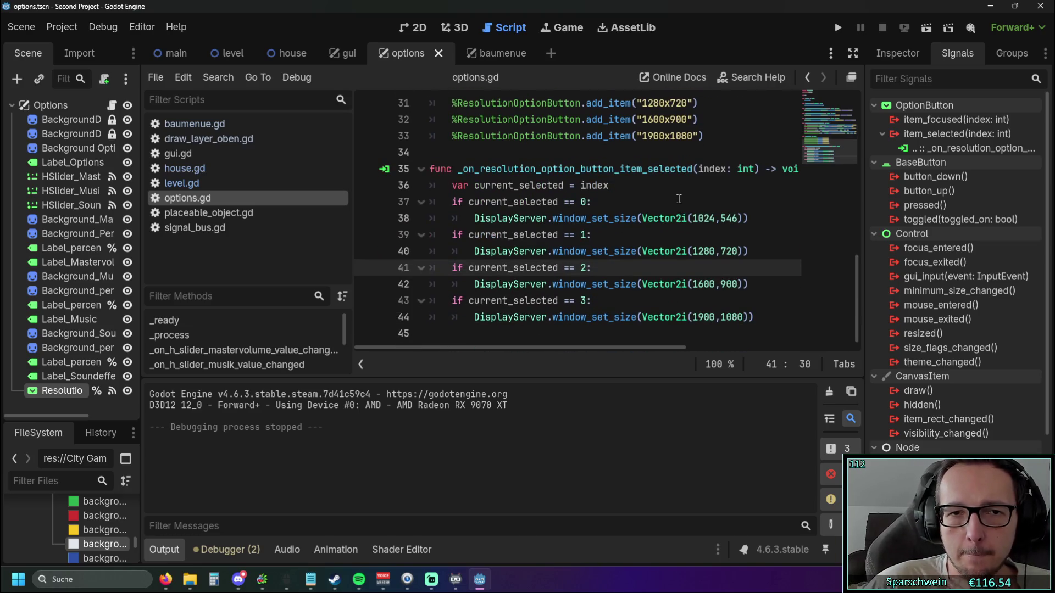
pyautogui.scroll(1, 677, 186)
pyautogui.scroll(-1, 678, 178)
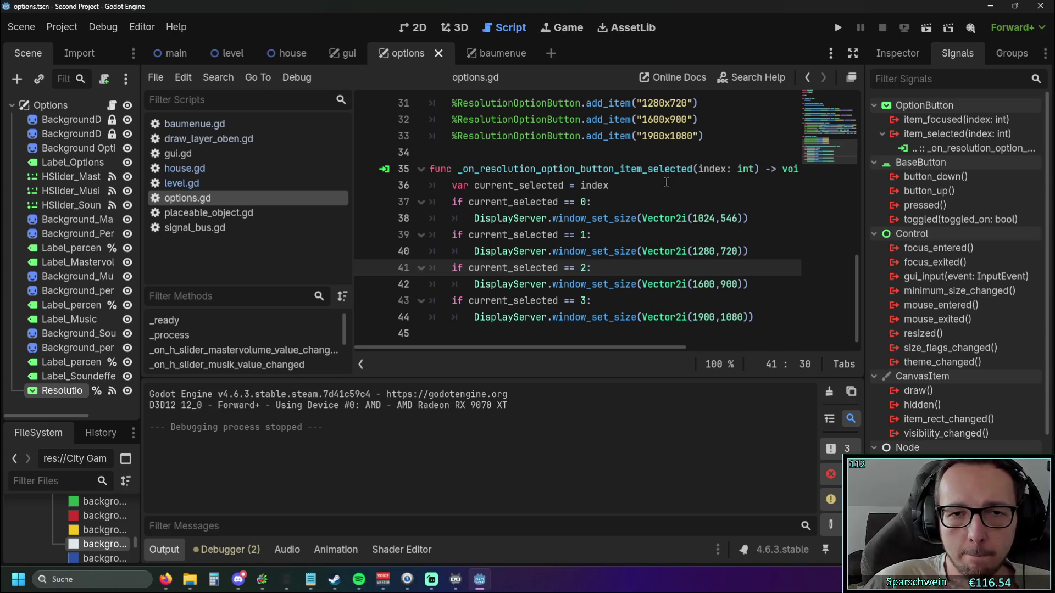
pyautogui.scroll(3, 665, 196)
pyautogui.scroll(-2, 670, 199)
pyautogui.scroll(4, 669, 203)
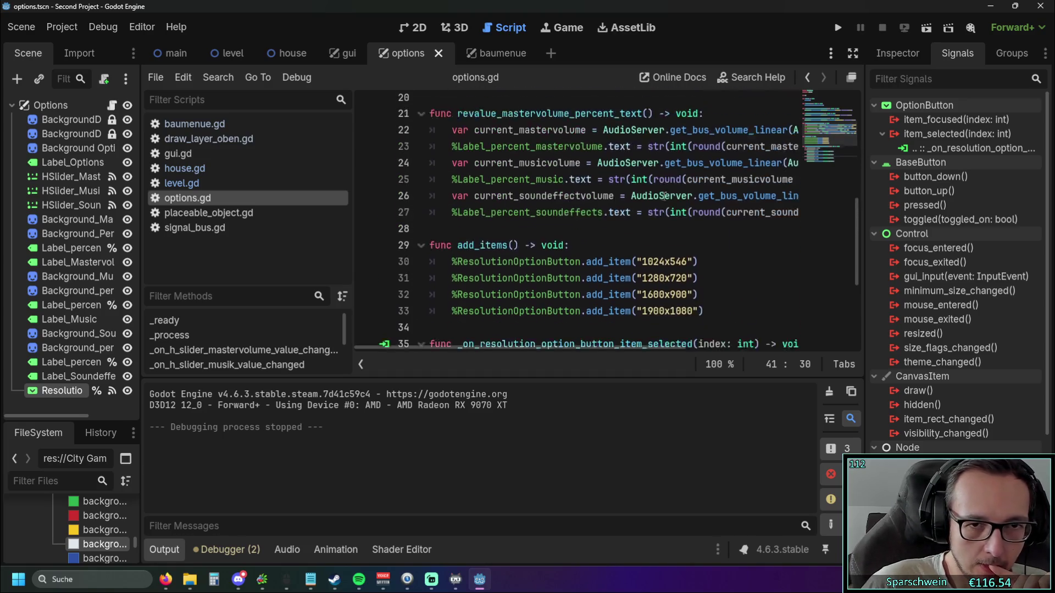
pyautogui.scroll(-5, 669, 206)
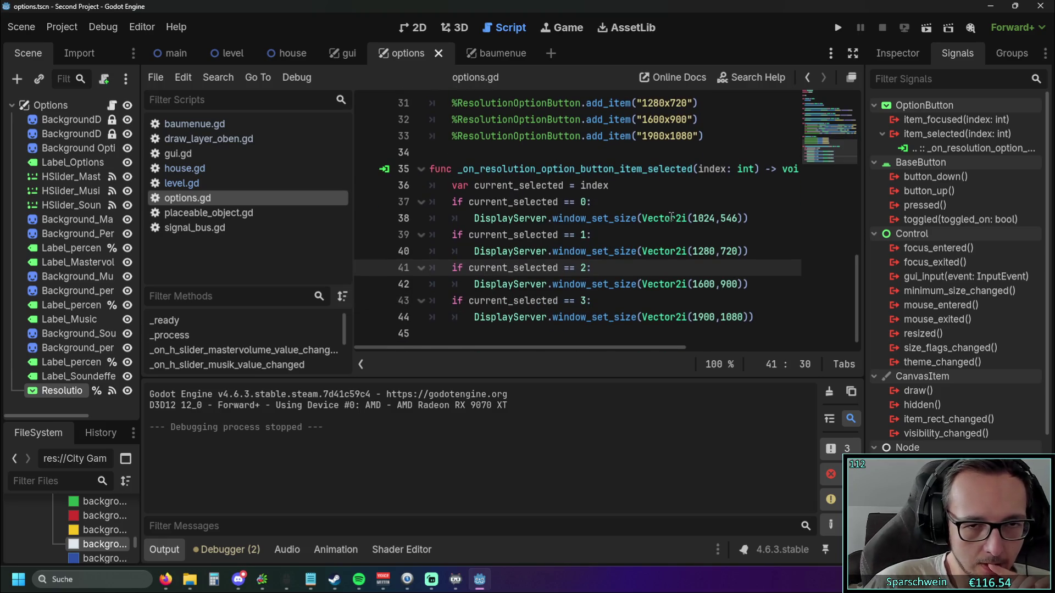
pyautogui.moveTo(669, 215)
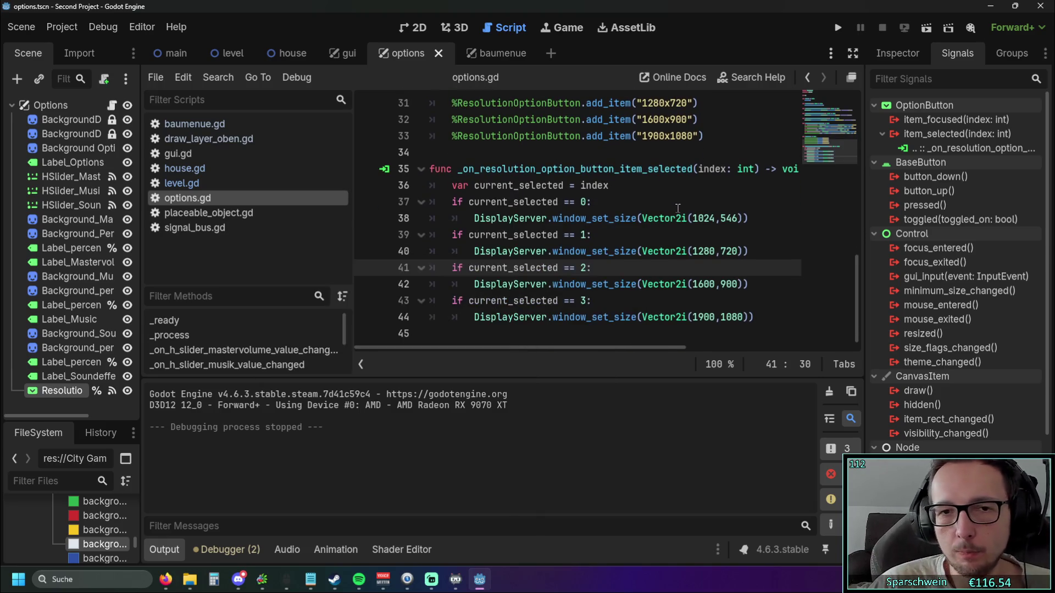
pyautogui.scroll(3, 670, 201)
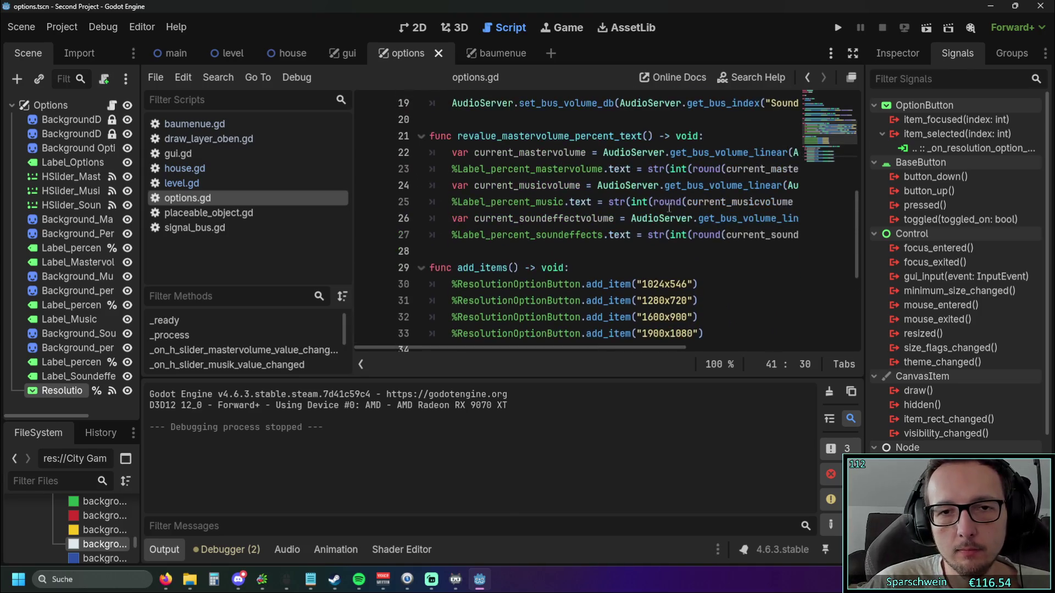
pyautogui.scroll(3, 666, 204)
pyautogui.scroll(-6, 666, 203)
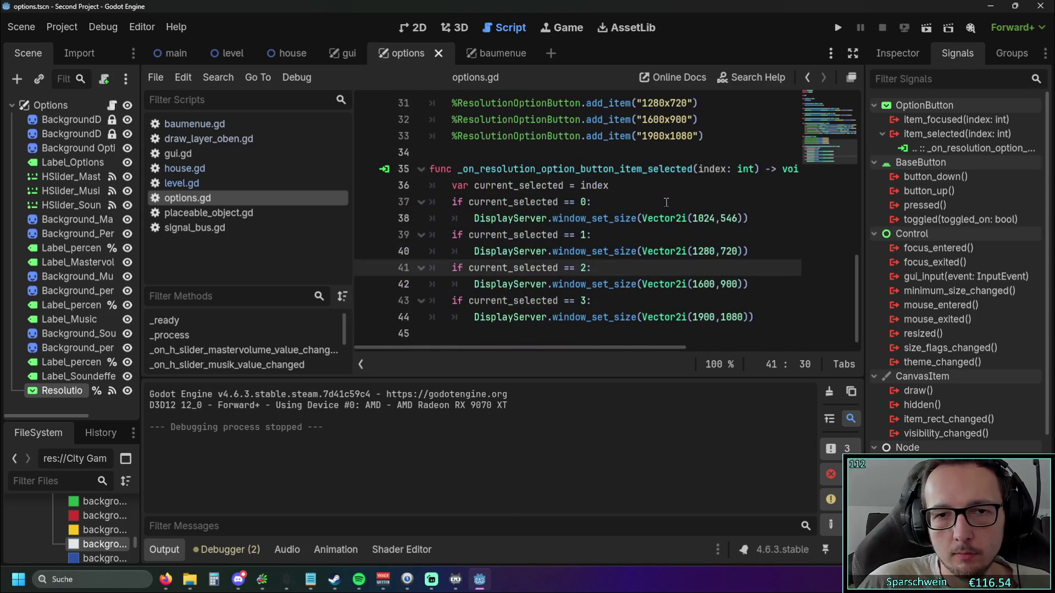
pyautogui.moveTo(513, 346)
pyautogui.mouseDown()
pyautogui.moveTo(597, 348)
pyautogui.moveTo(483, 347)
pyautogui.mouseUp()
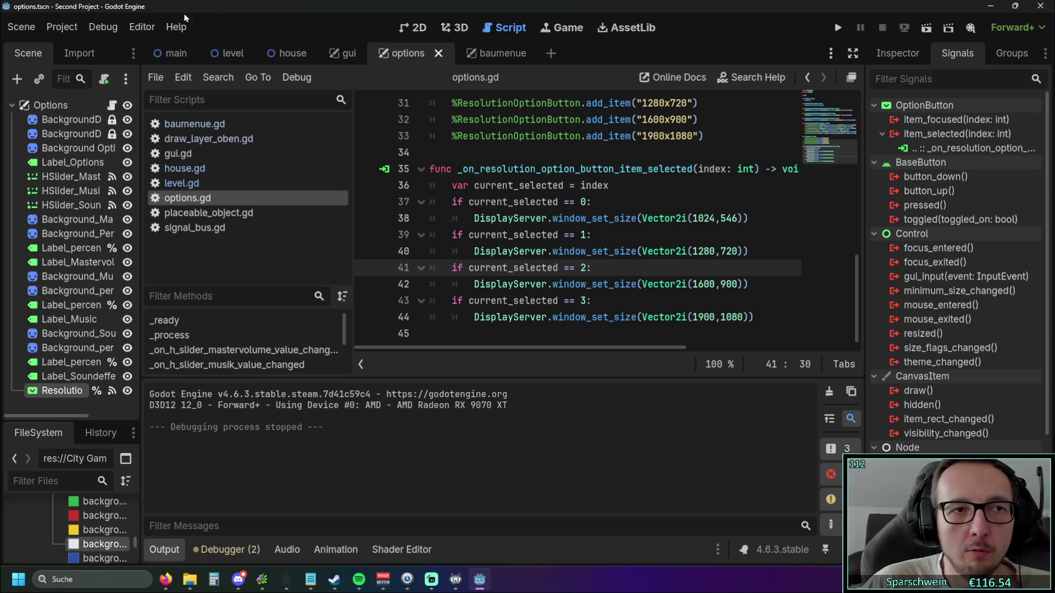
pyautogui.click(142, 26)
# - Set Game Embed Mode to Embed Game, turn off Use Embedded Menu, and test-run
pyautogui.click(165, 47)
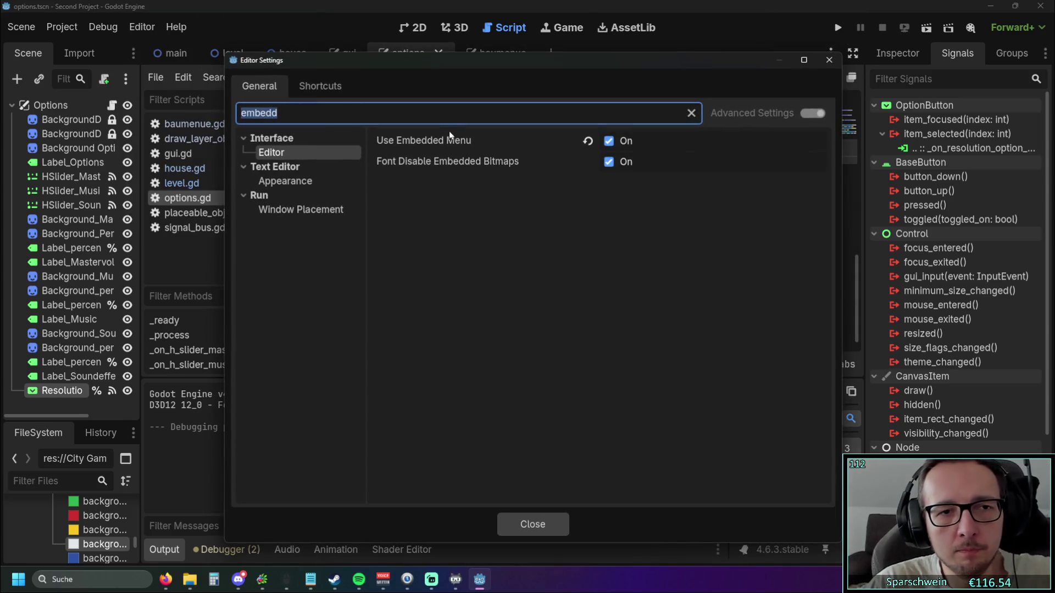
pyautogui.click(286, 181)
pyautogui.click(290, 210)
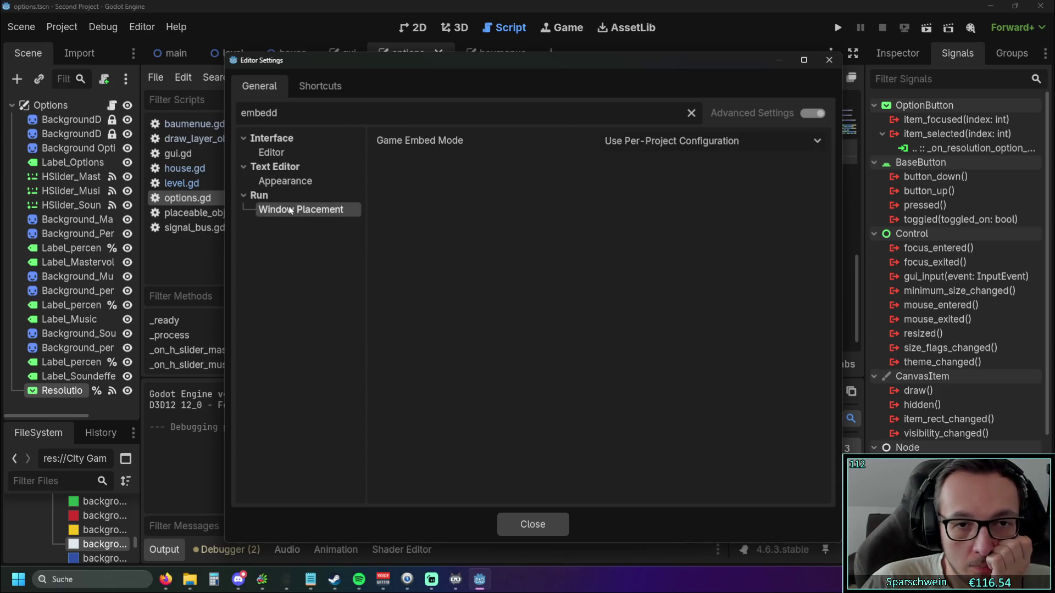
pyautogui.click(708, 142)
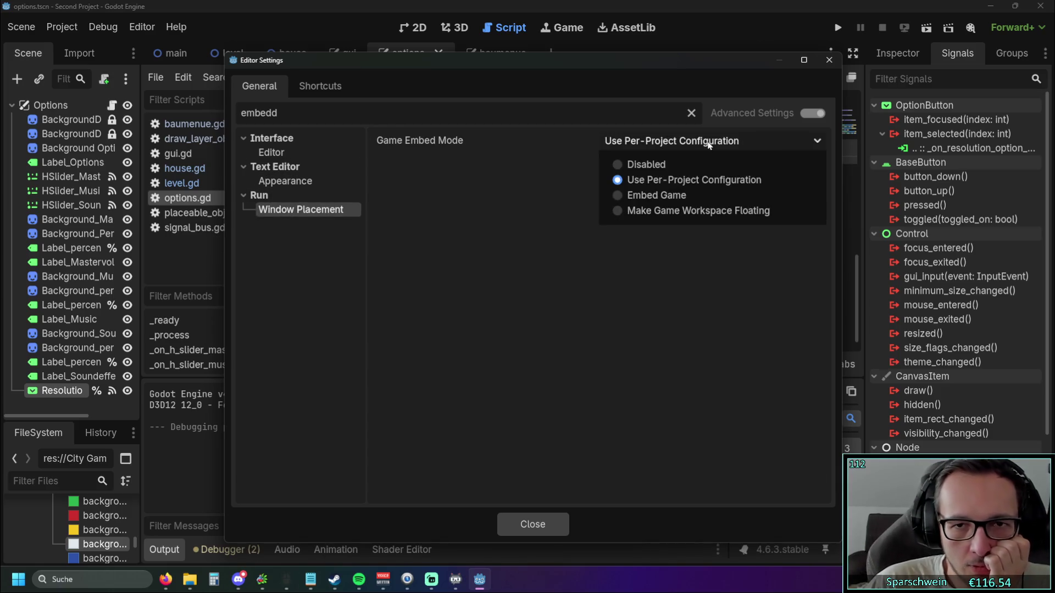
pyautogui.click(654, 197)
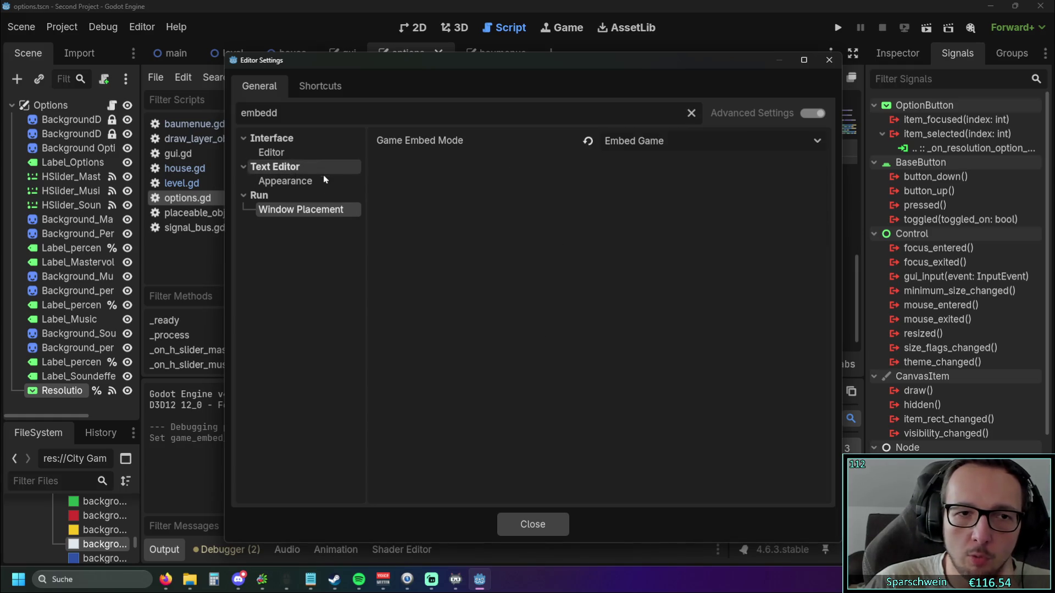
pyautogui.click(286, 180)
pyautogui.click(271, 152)
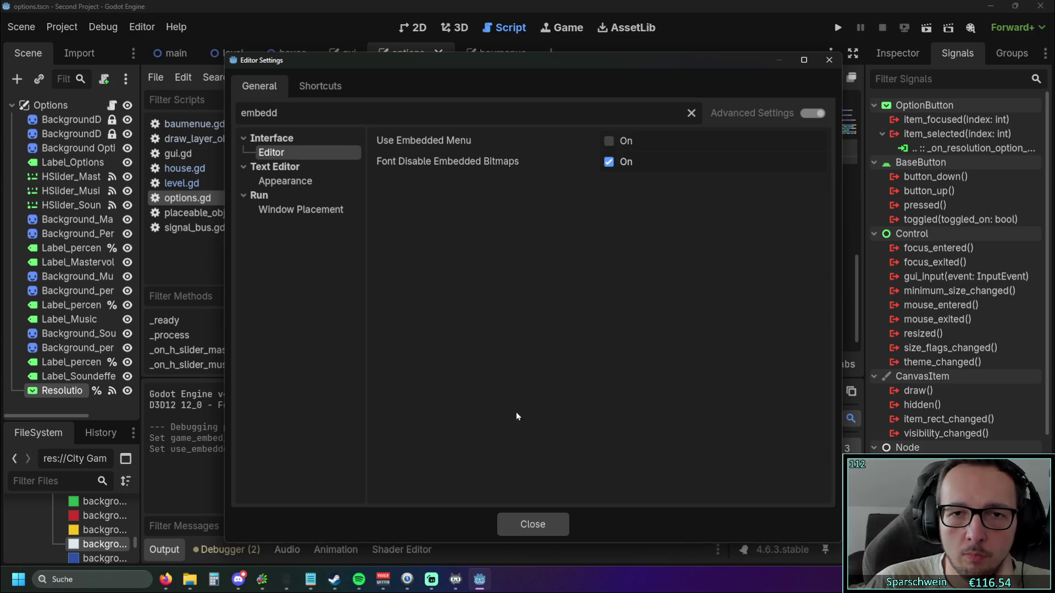
pyautogui.click(532, 524)
pyautogui.click(838, 28)
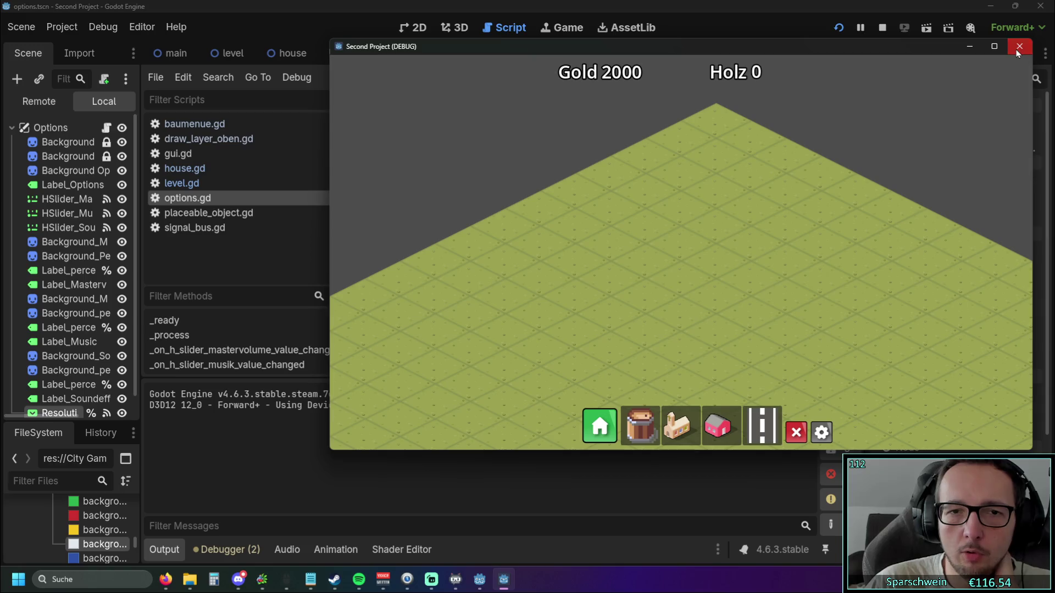
pyautogui.click(1017, 50)
# - Change Game Embed Mode to Make Game Workspace Floating and test-run the game again
pyautogui.click(140, 33)
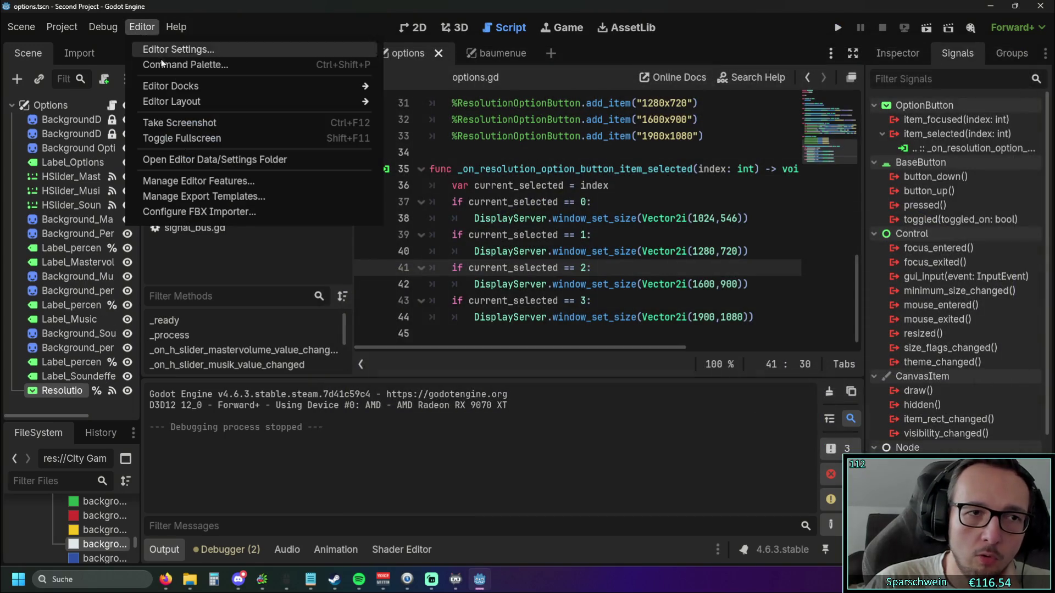
pyautogui.click(157, 50)
pyautogui.click(300, 209)
pyautogui.click(687, 141)
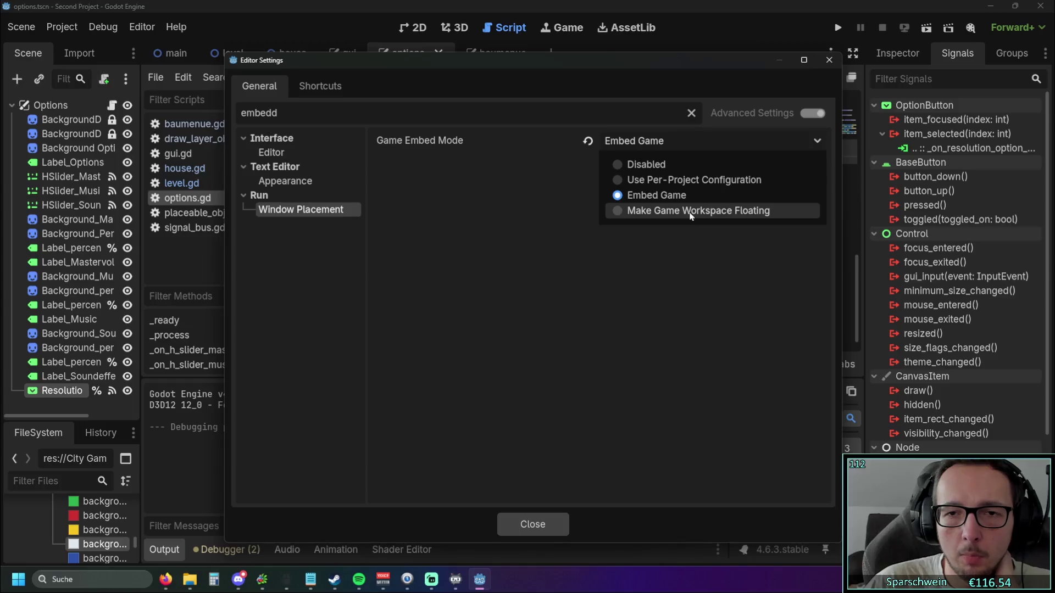
pyautogui.click(688, 212)
pyautogui.click(526, 519)
pyautogui.click(837, 28)
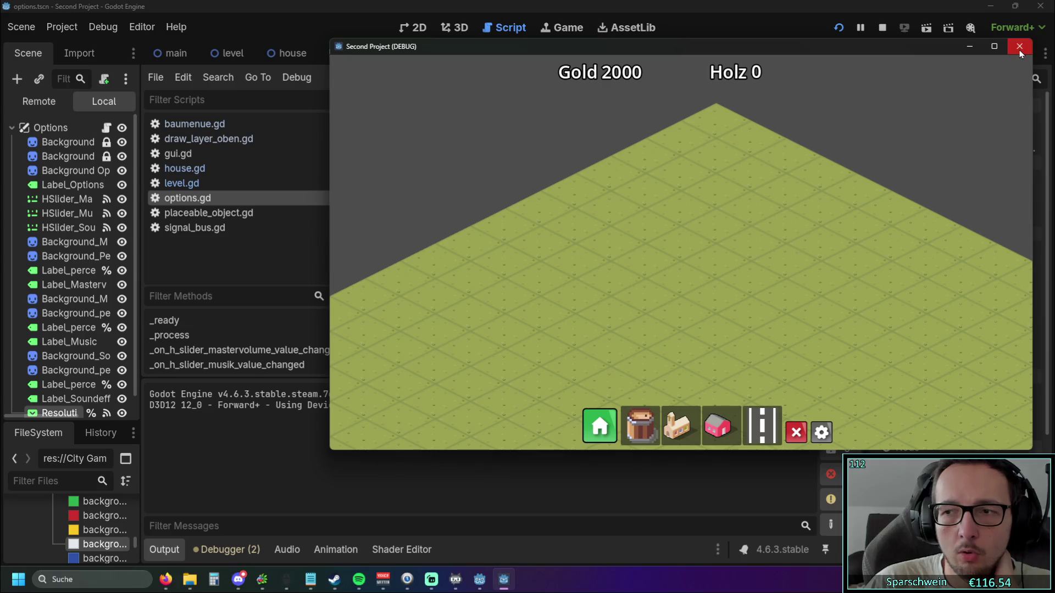
pyautogui.click(1019, 46)
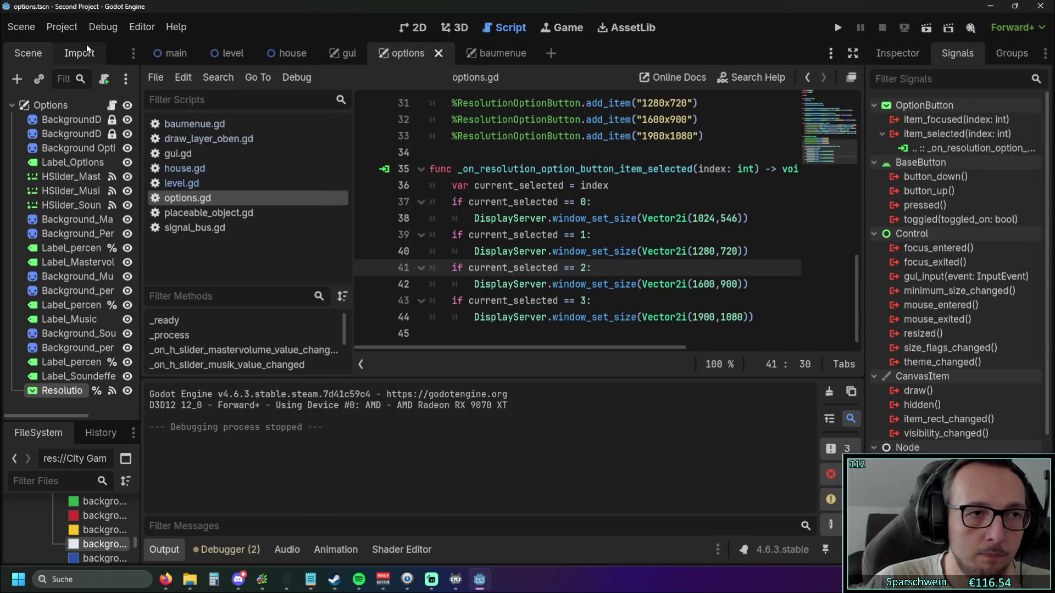
pyautogui.click(142, 26)
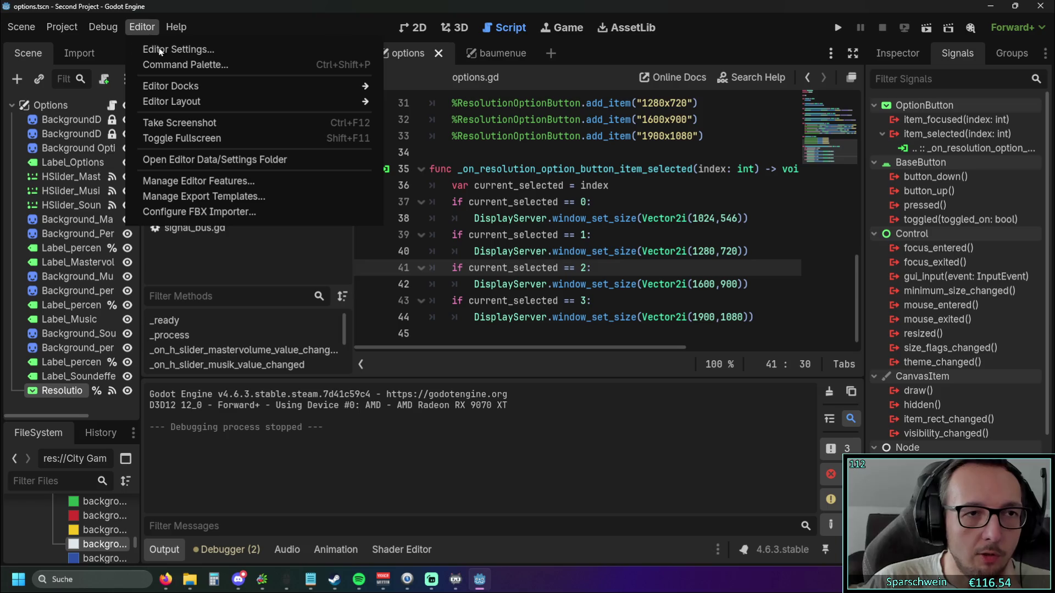
# - Revert Game Embed Mode to Use Per-Project Configuration and test-run the game
pyautogui.click(155, 48)
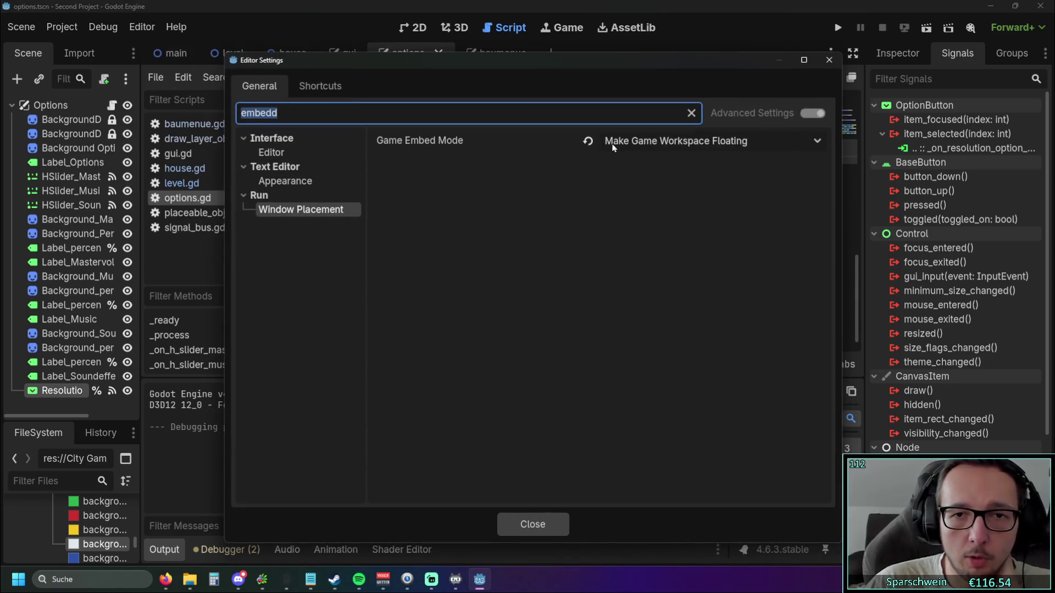
pyautogui.click(588, 140)
pyautogui.click(702, 144)
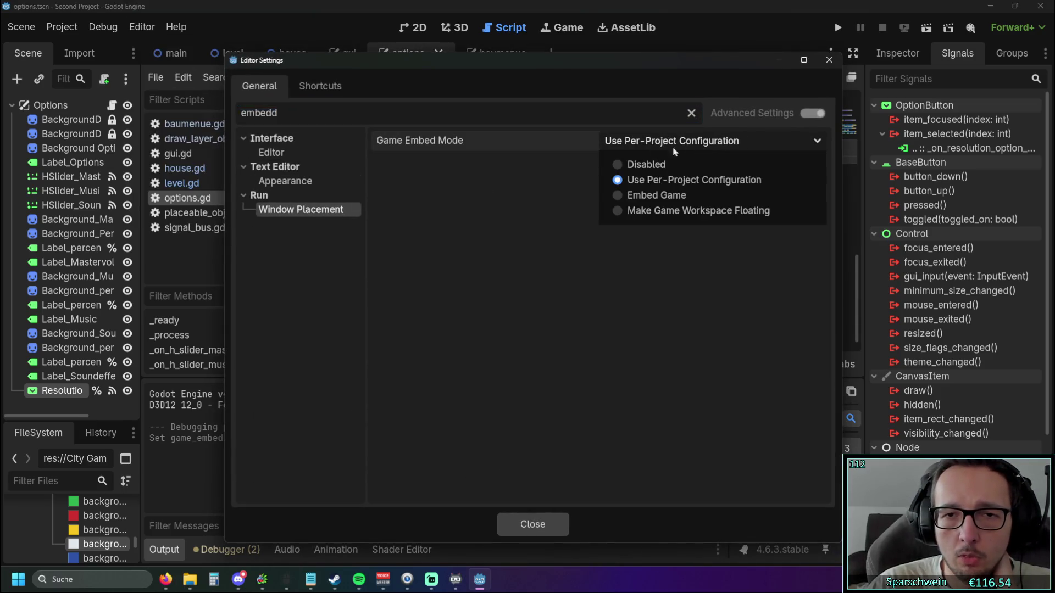
pyautogui.click(559, 192)
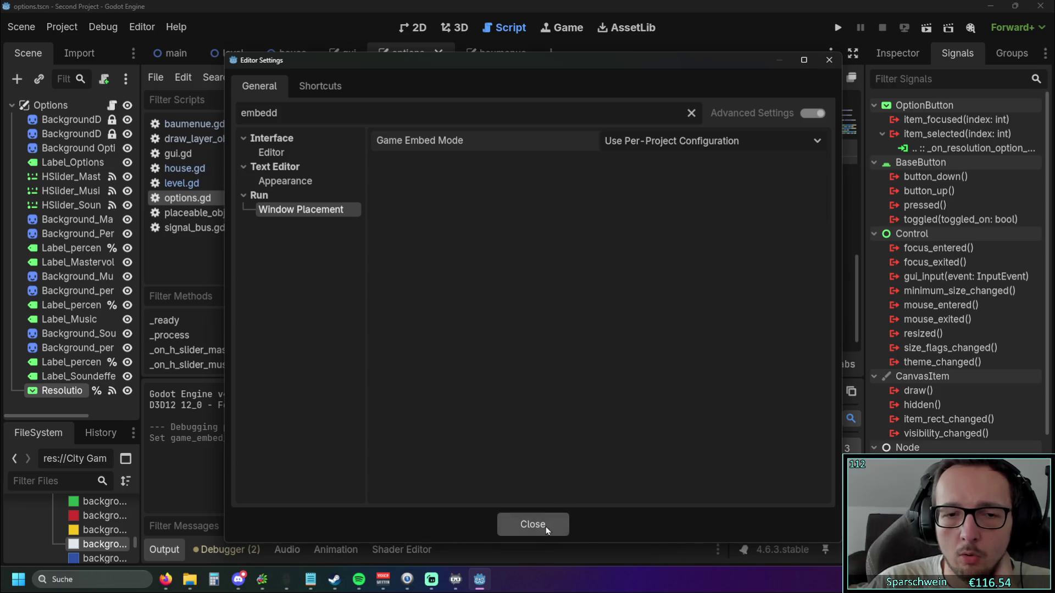
pyautogui.click(545, 525)
pyautogui.click(834, 28)
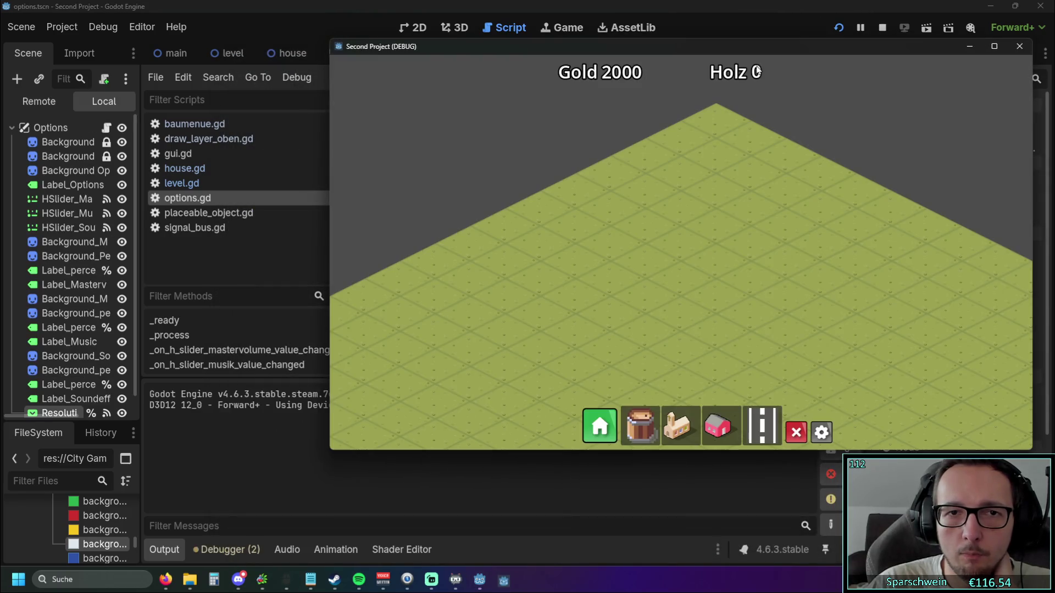
# - Turn Use Embedded Menu back on in the Interface editor settings and run the game again
pyautogui.click(1019, 47)
pyautogui.click(142, 26)
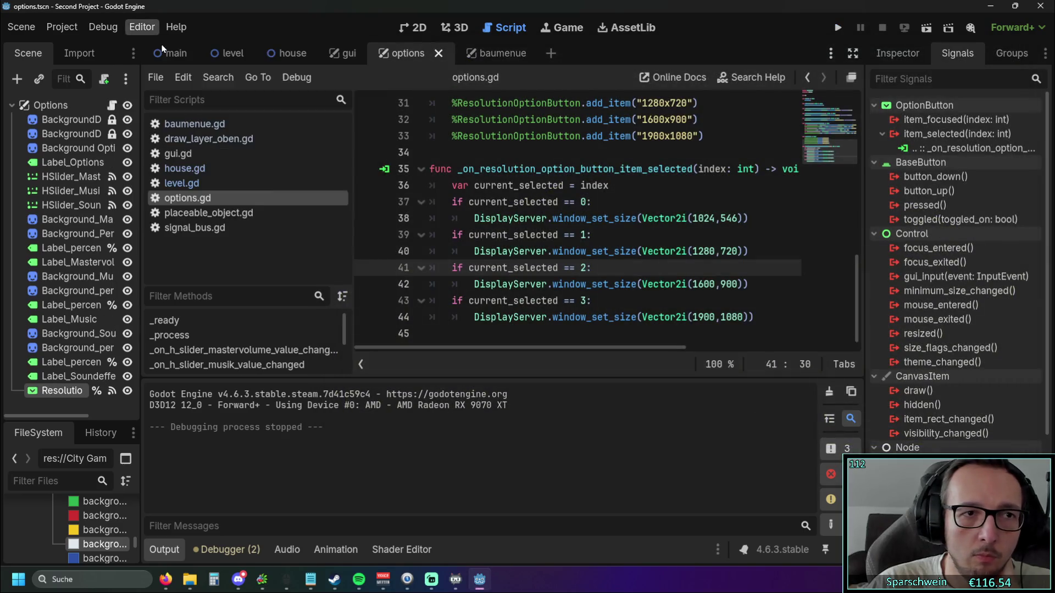
pyautogui.click(165, 47)
pyautogui.click(269, 154)
pyautogui.click(608, 141)
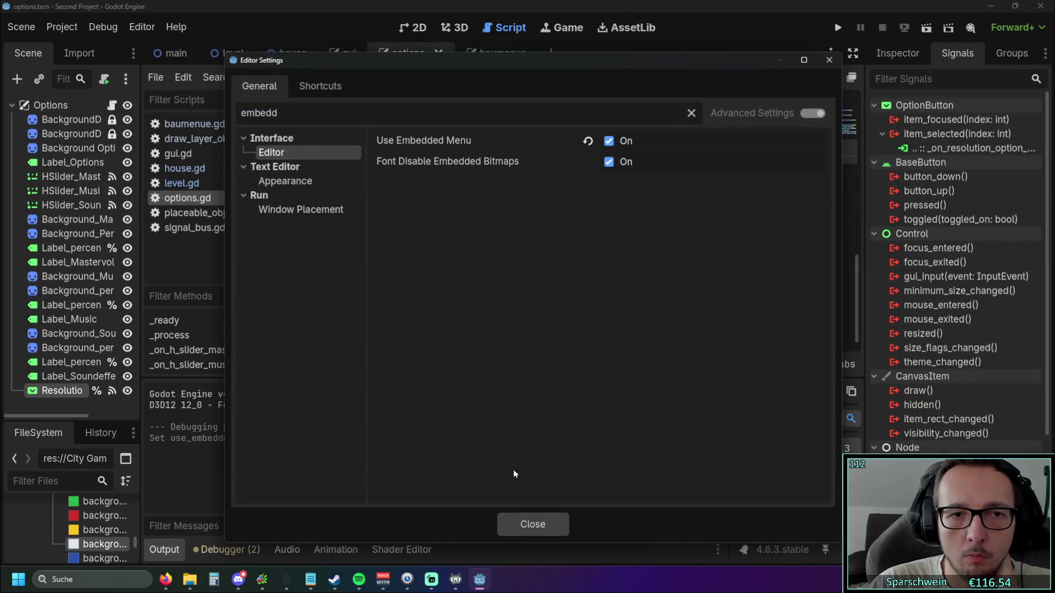
pyautogui.click(533, 523)
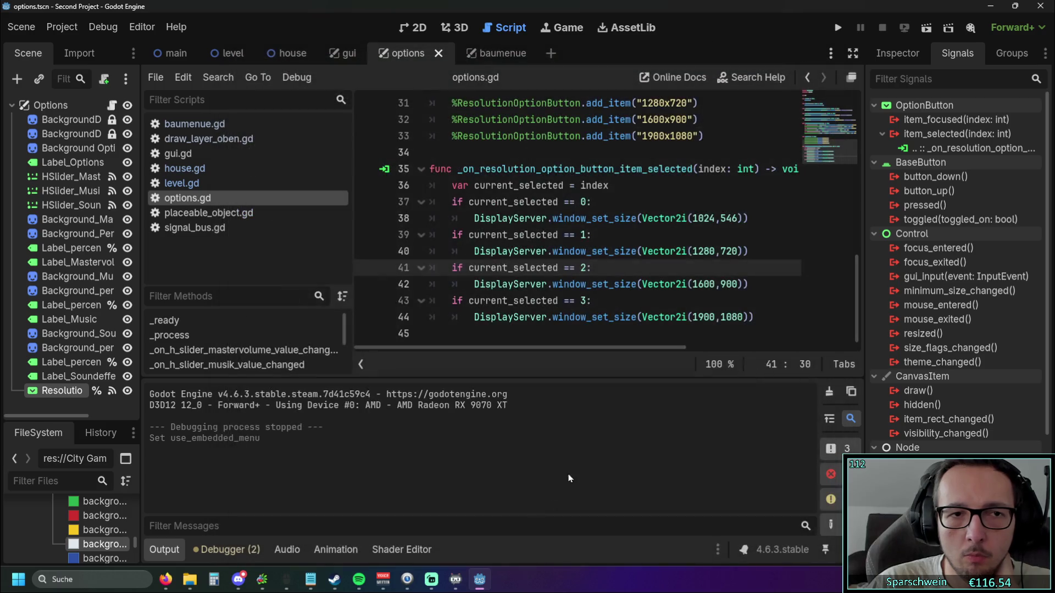
pyautogui.click(837, 29)
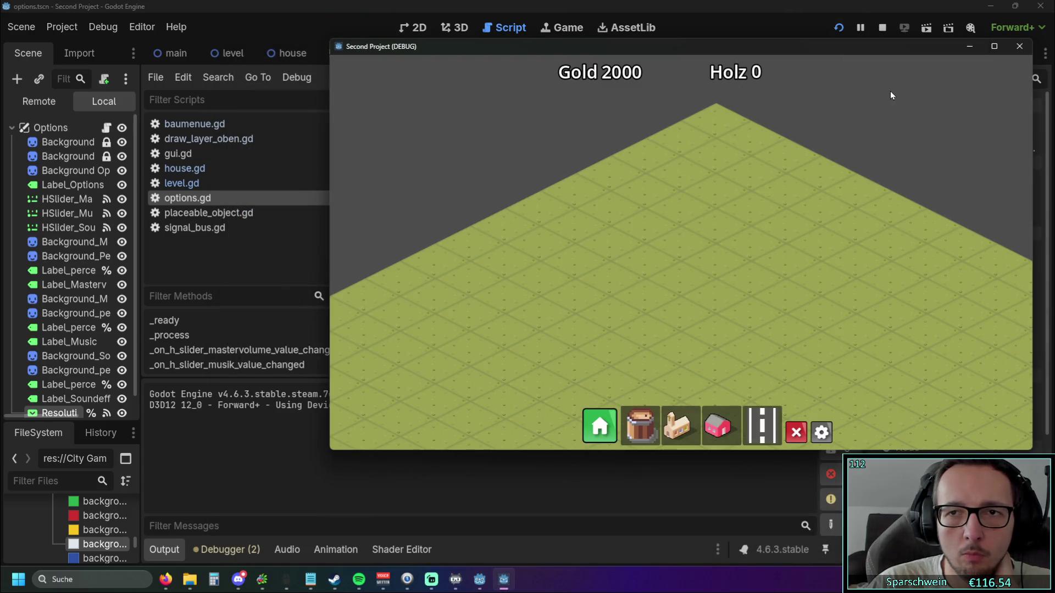
# - Maximize and restore the running game window twice, then close it
pyautogui.moveTo(791, 47); pyautogui.dragTo(705, 73)
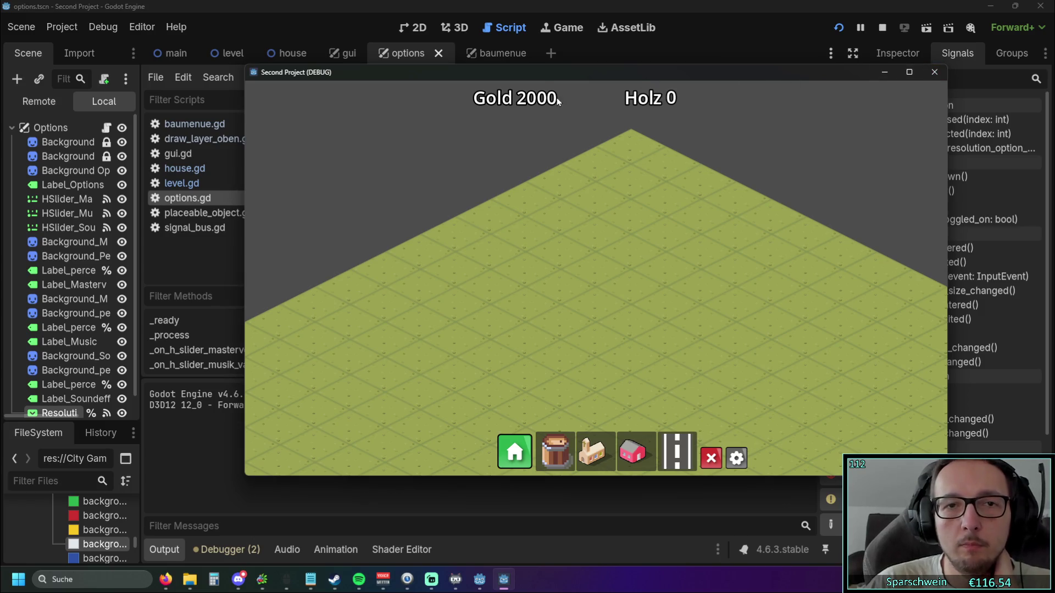
pyautogui.doubleClick(368, 85)
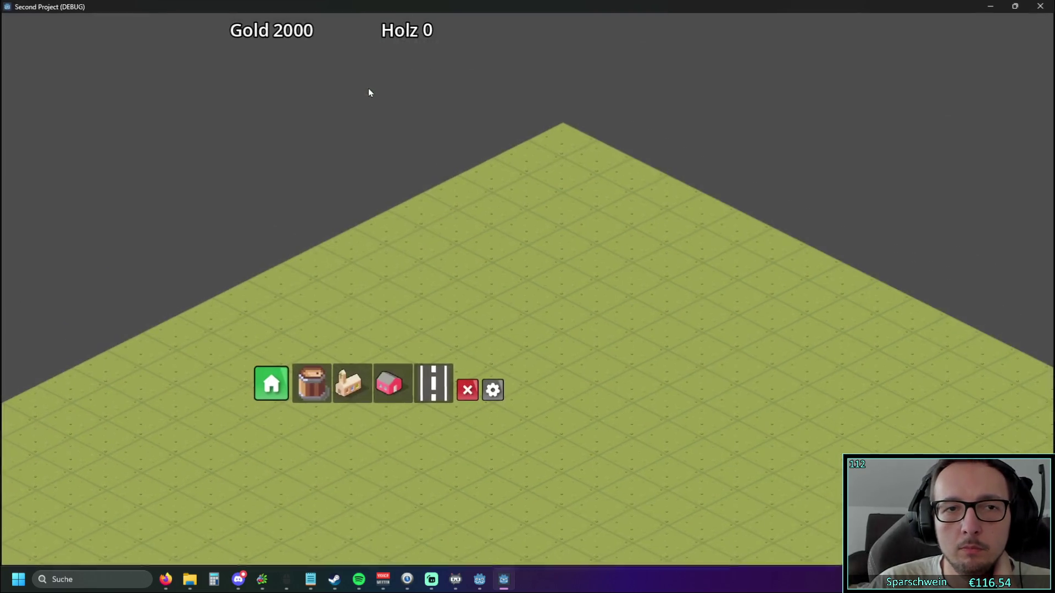
pyautogui.doubleClick(451, 8)
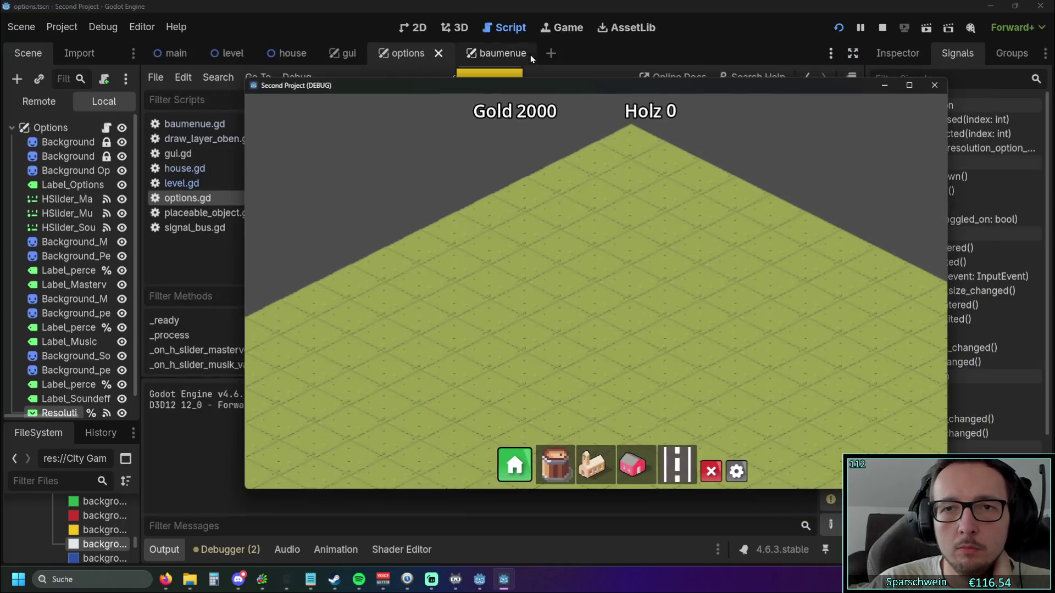
pyautogui.doubleClick(548, 88)
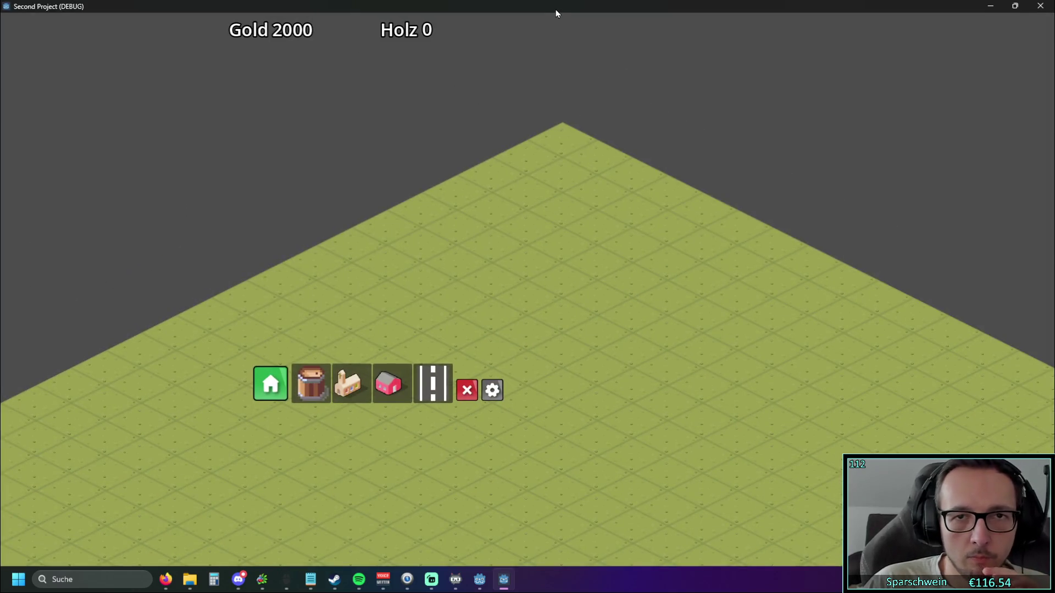
pyautogui.doubleClick(555, 9)
pyautogui.click(934, 85)
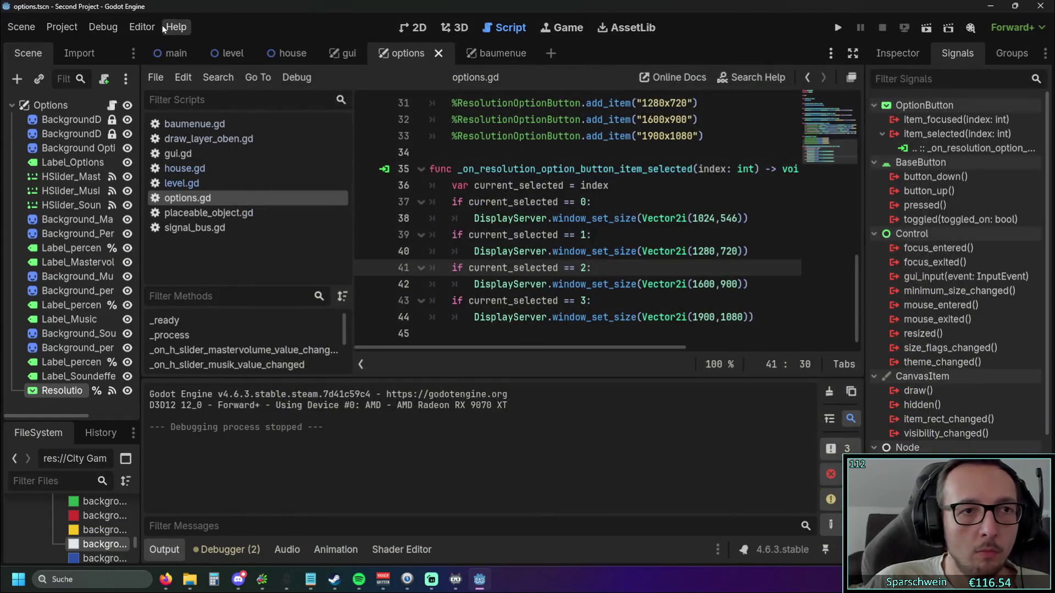
# - Clear the Editor Settings search, filter for 'game', then close the dialog
pyautogui.click(142, 27)
pyautogui.click(185, 48)
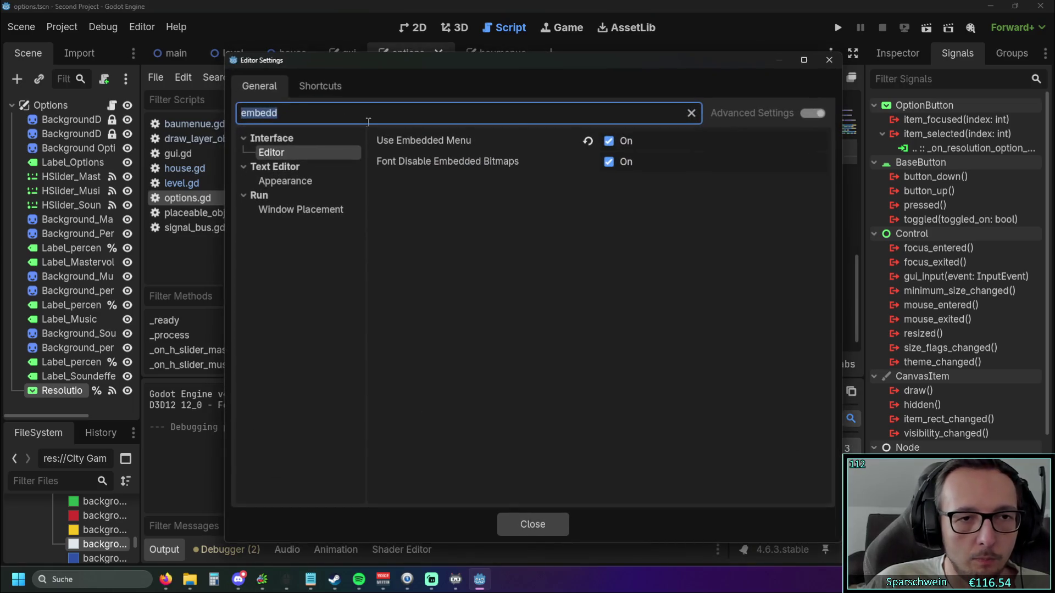
pyautogui.click(691, 113)
pyautogui.scroll(-5, 328, 234)
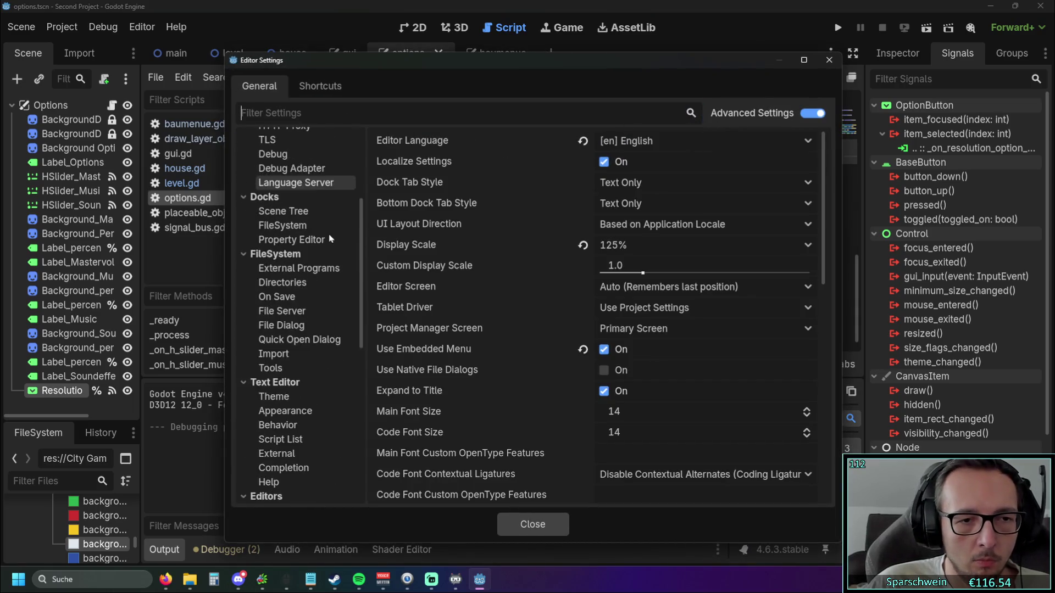
pyautogui.scroll(-6, 328, 235)
pyautogui.scroll(7, 329, 235)
pyautogui.scroll(5, 329, 235)
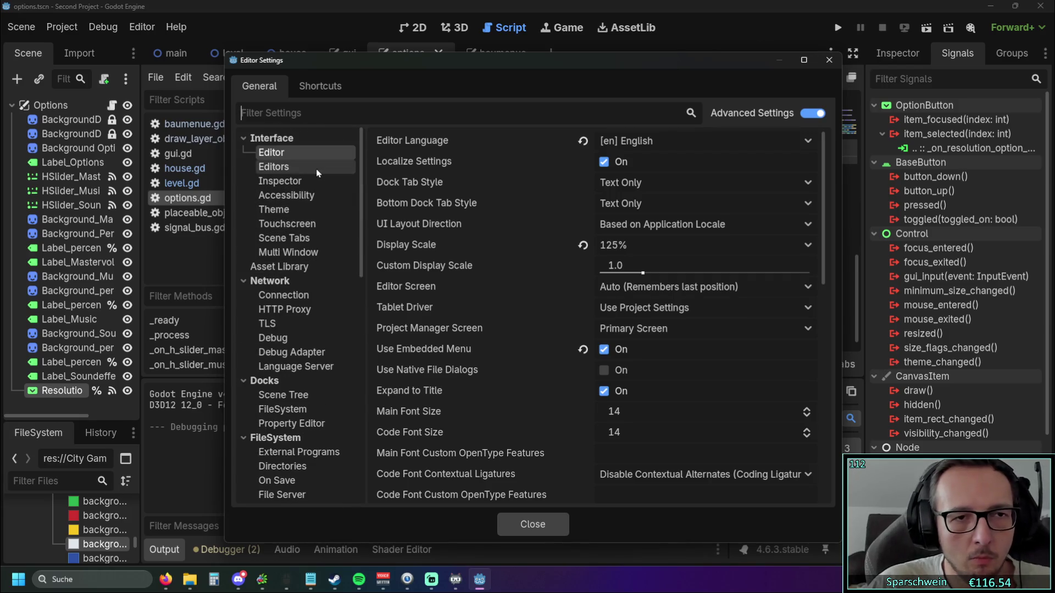
pyautogui.write('game')
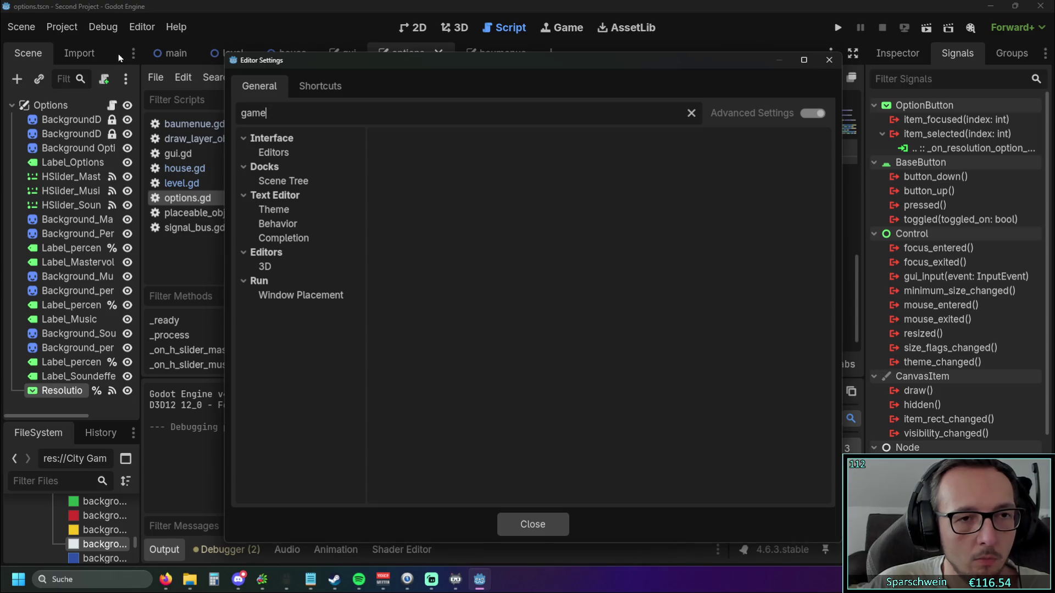
pyautogui.click(829, 59)
# - Filter Project Settings for 'game', browse the Canvas Items debug and Reflections results, then close
pyautogui.click(62, 27)
pyautogui.click(82, 48)
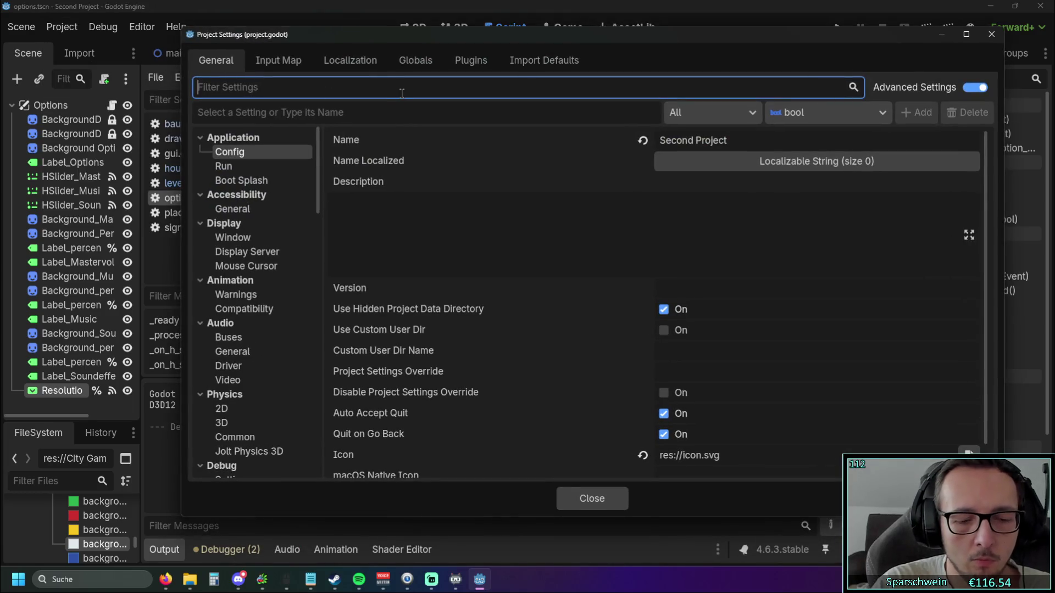
pyautogui.write('game')
pyautogui.click(241, 209)
pyautogui.click(249, 223)
pyautogui.click(263, 180)
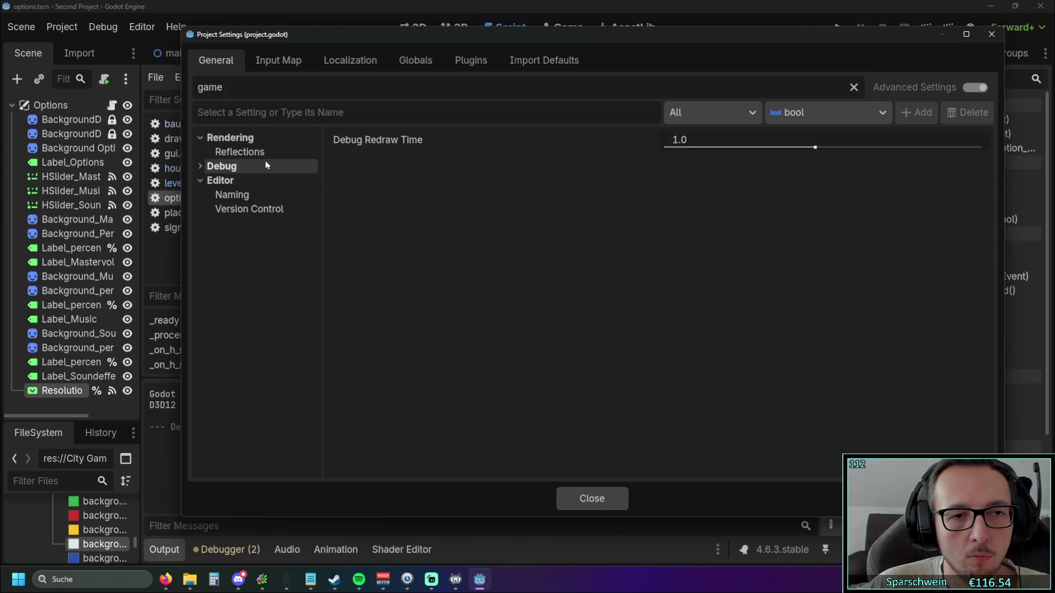
pyautogui.click(261, 155)
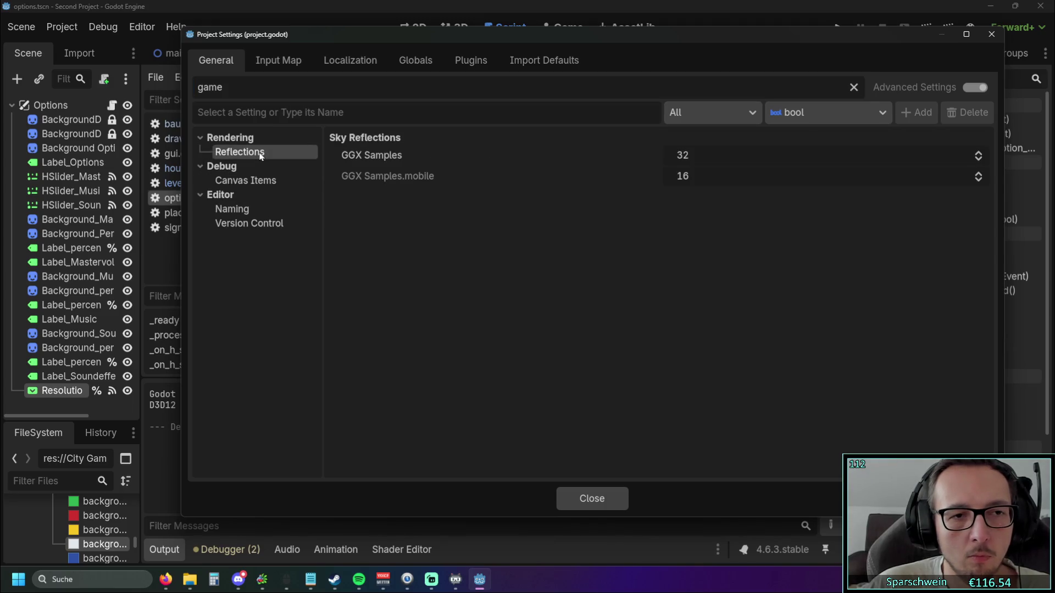
pyautogui.doubleClick(257, 88)
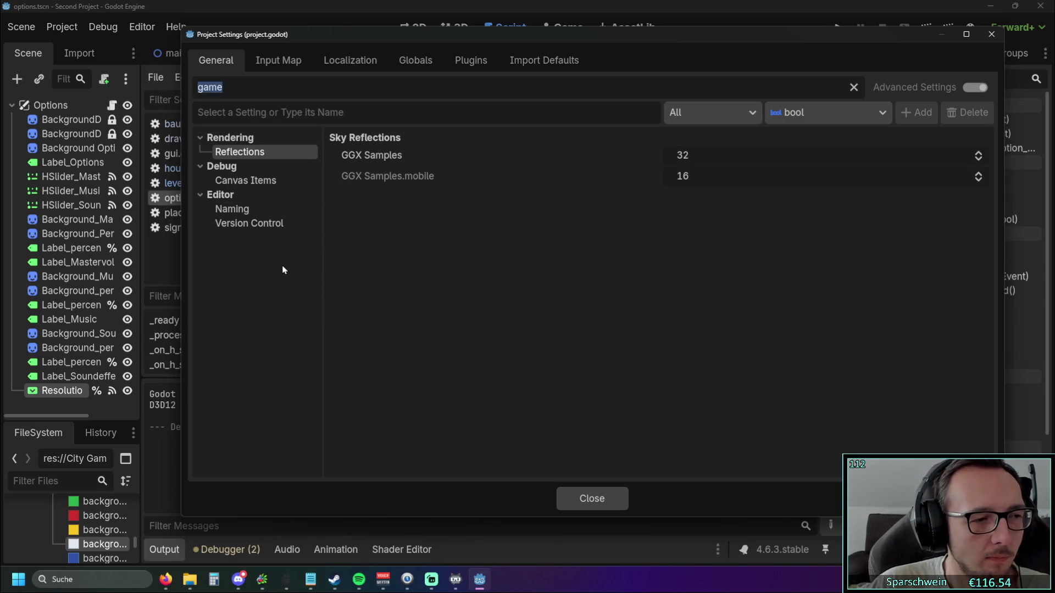
pyautogui.click(991, 34)
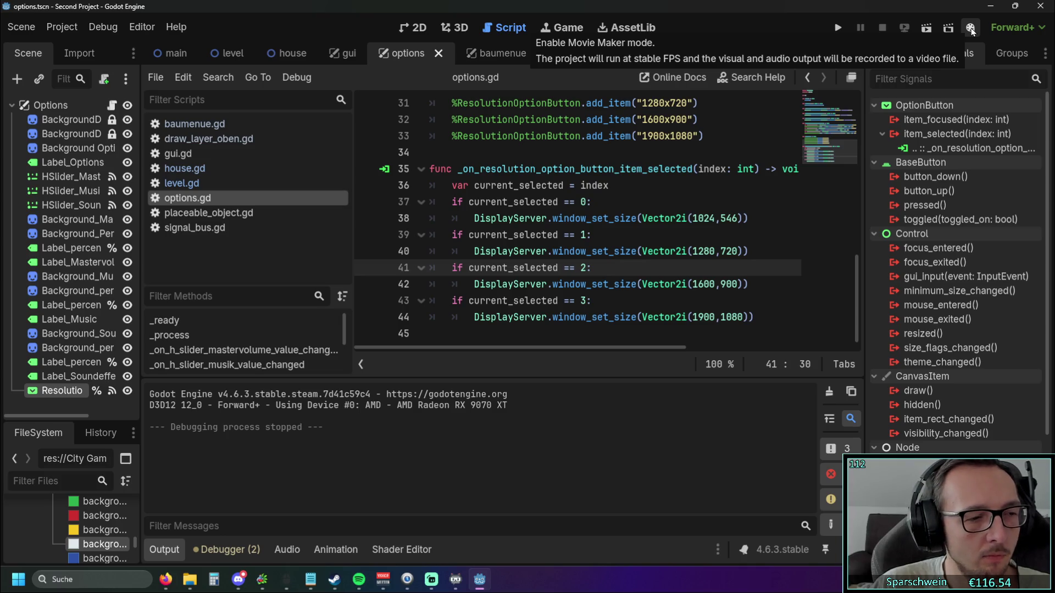
# - In the Game workspace, enable Embed Game on Next Play and test-run the game
pyautogui.click(582, 29)
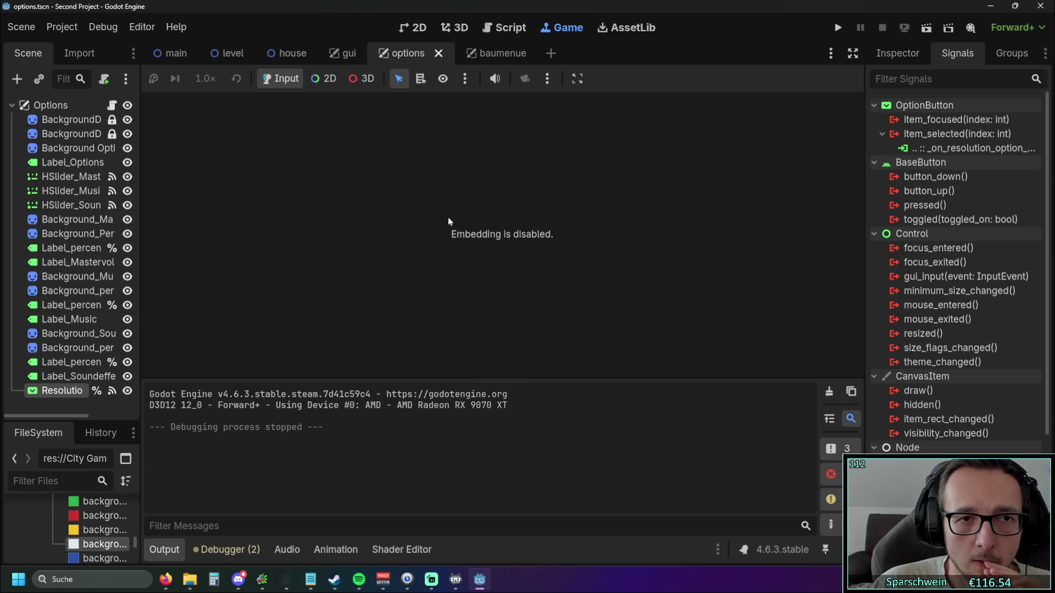
pyautogui.click(465, 78)
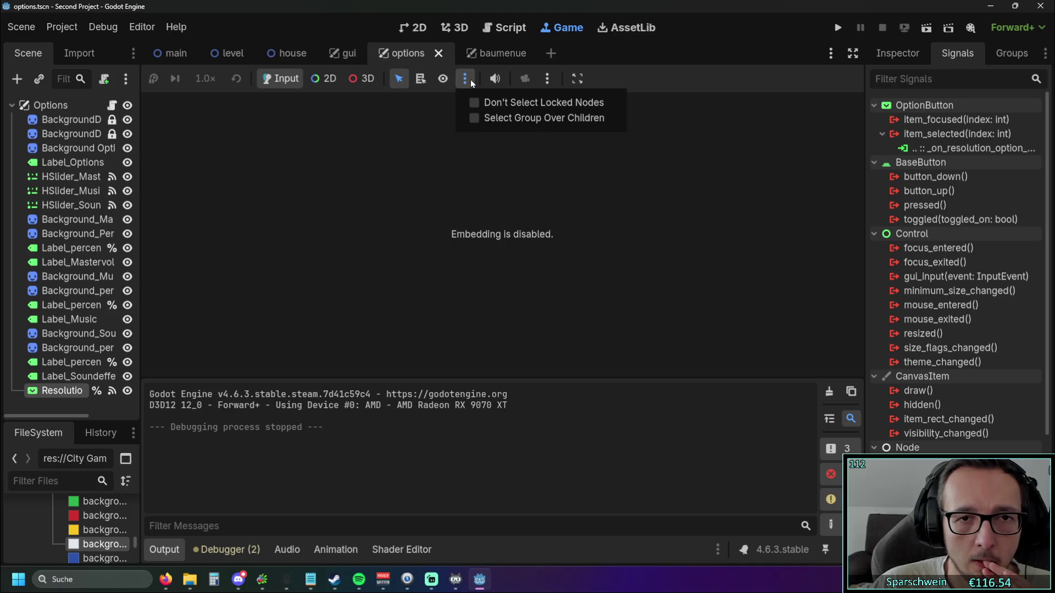
pyautogui.click(546, 79)
pyautogui.click(576, 78)
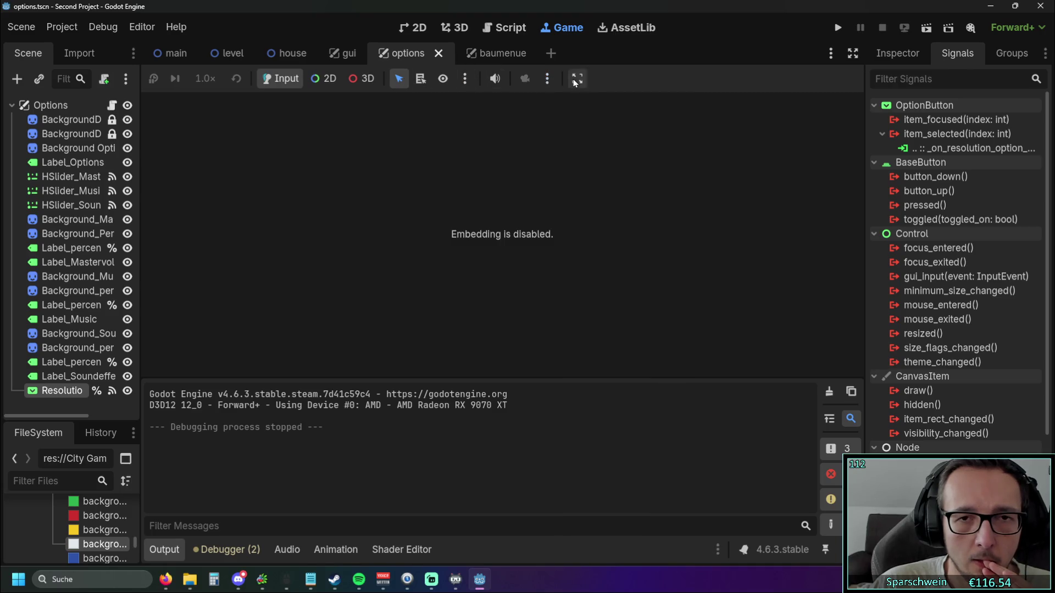
pyautogui.click(576, 78)
pyautogui.click(586, 103)
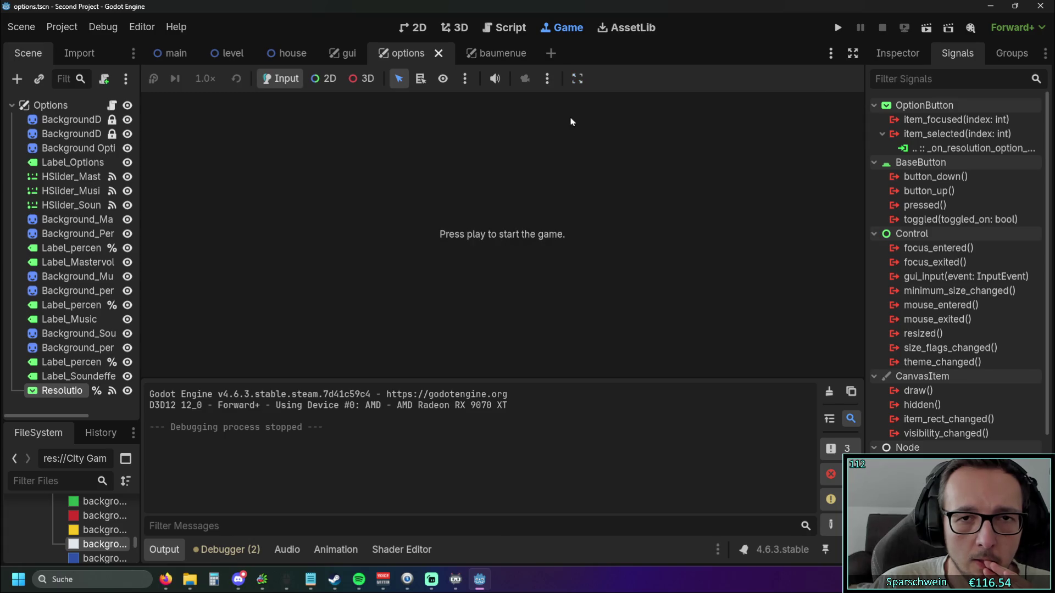
pyautogui.click(838, 28)
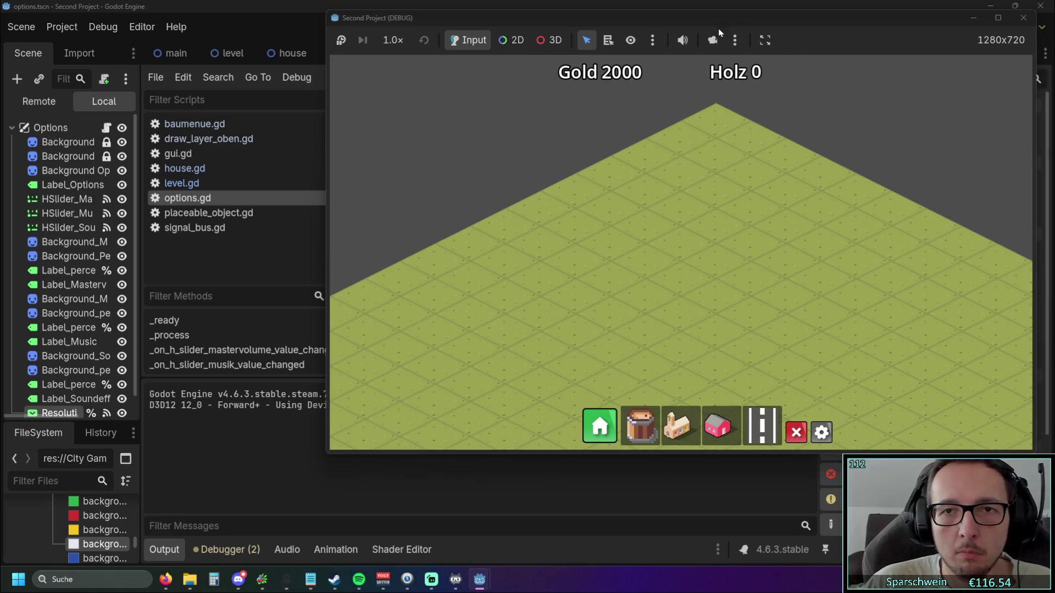
pyautogui.moveTo(717, 22)
pyautogui.mouseDown()
pyautogui.moveTo(591, 233)
pyautogui.moveTo(561, 90)
pyautogui.mouseUp()
pyautogui.click(867, 84)
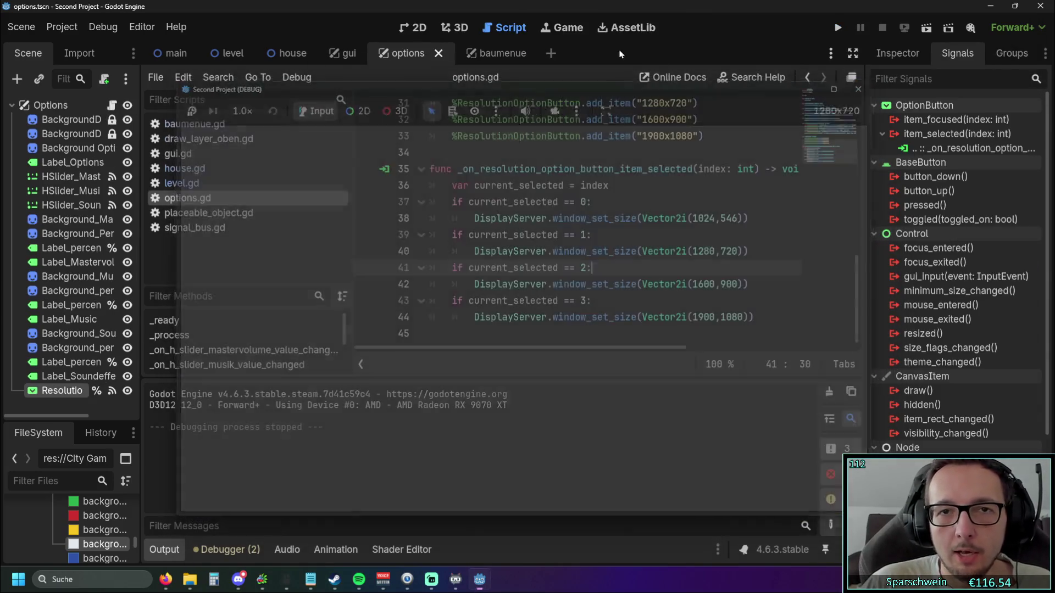
# - Turn off the floating game workspace and game embedding, then test the game in a separate window
pyautogui.click(562, 27)
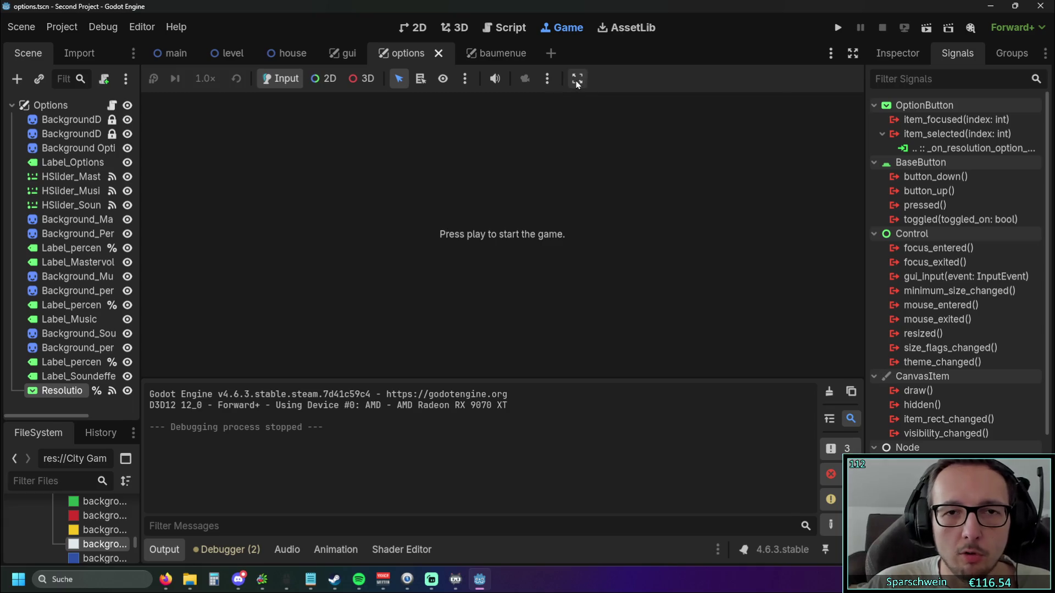
pyautogui.click(553, 79)
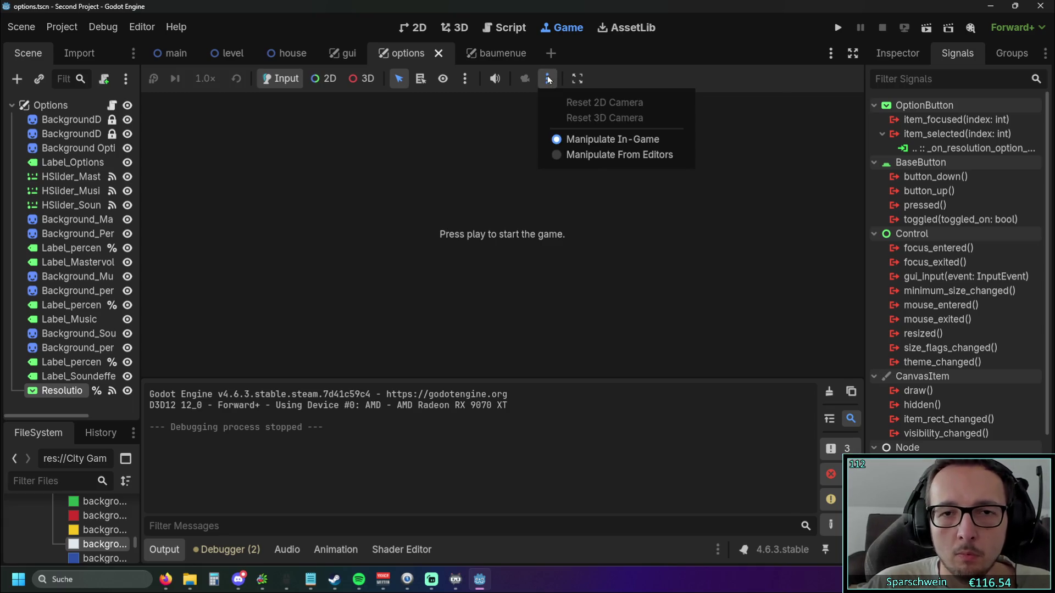
pyautogui.click(571, 139)
pyautogui.click(465, 80)
pyautogui.click(577, 79)
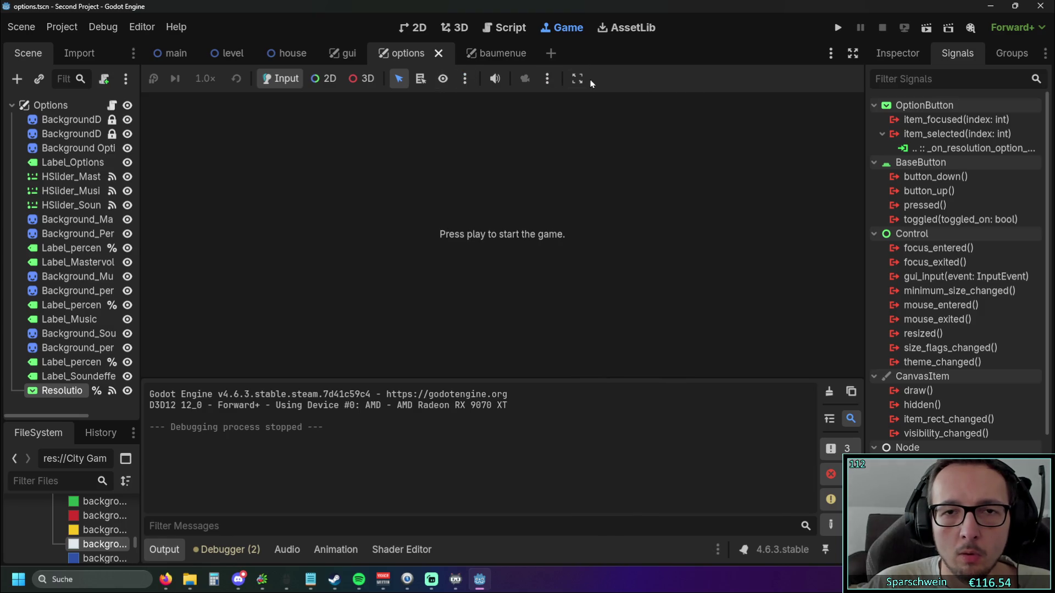
pyautogui.click(577, 78)
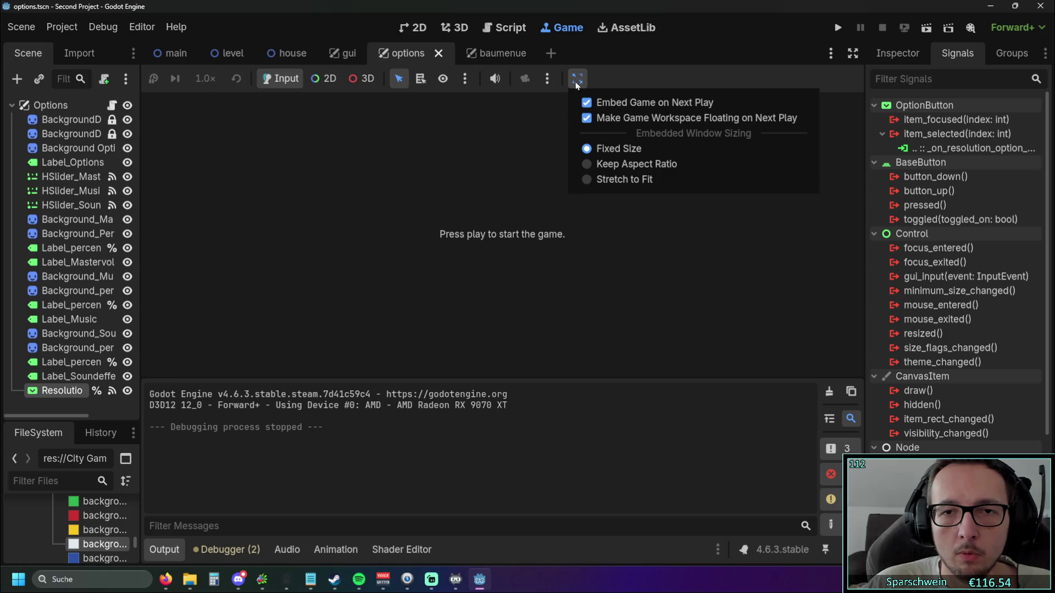
pyautogui.click(588, 117)
pyautogui.click(577, 79)
pyautogui.click(586, 105)
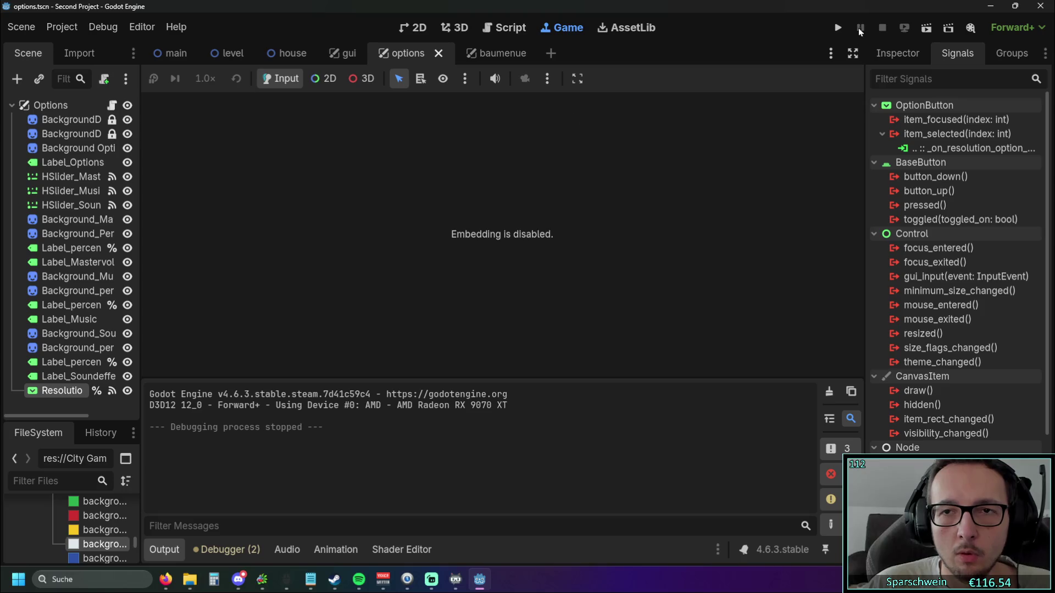
pyautogui.click(837, 27)
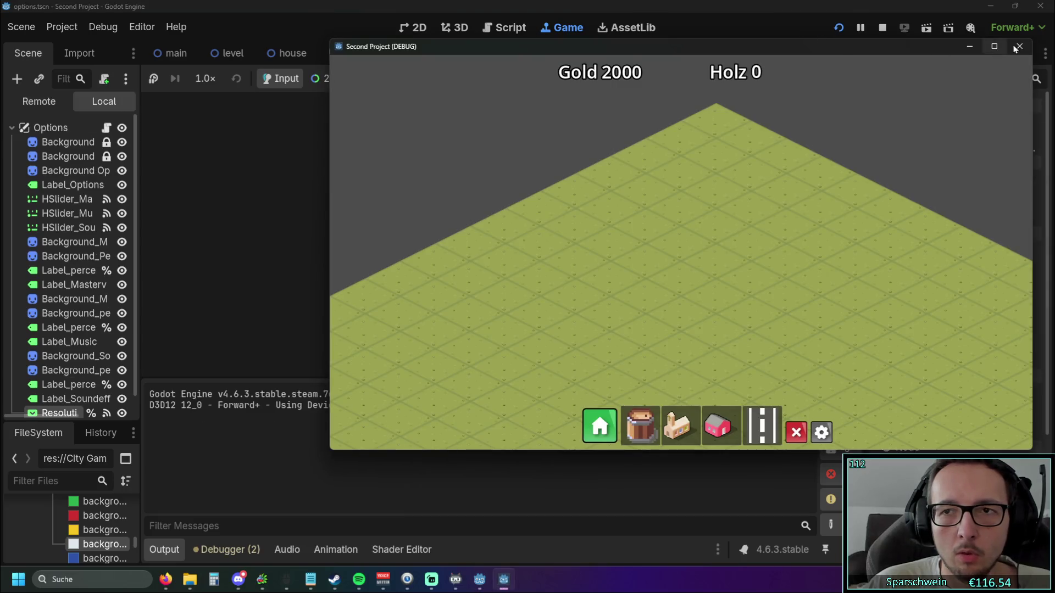
pyautogui.click(1018, 47)
# - Re-enable Embed Game on Next Play, recheck the embedding options, and launch the game
pyautogui.click(577, 78)
pyautogui.click(588, 104)
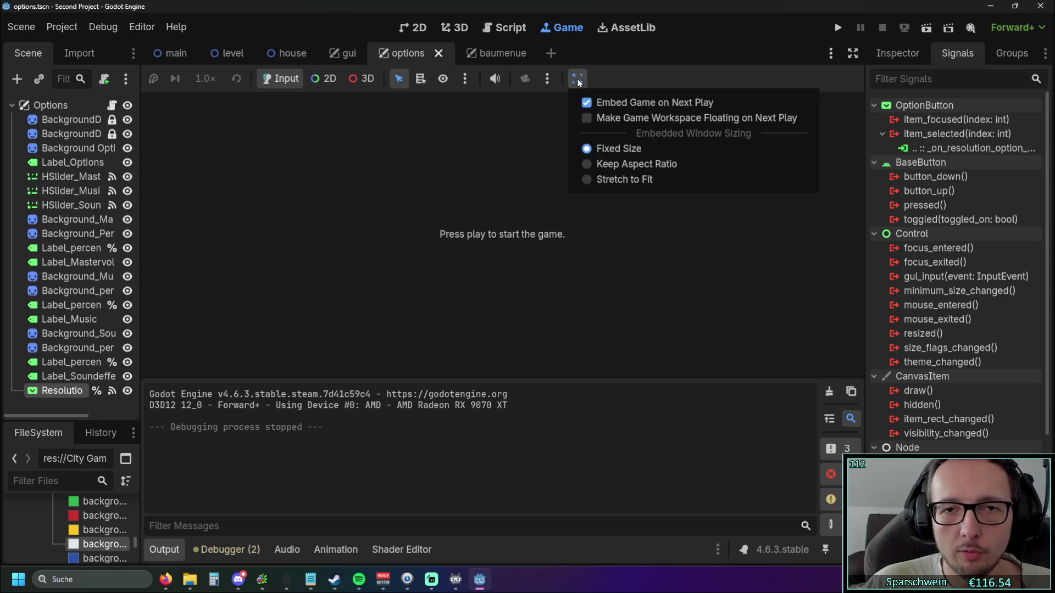
pyautogui.click(577, 78)
pyautogui.click(571, 80)
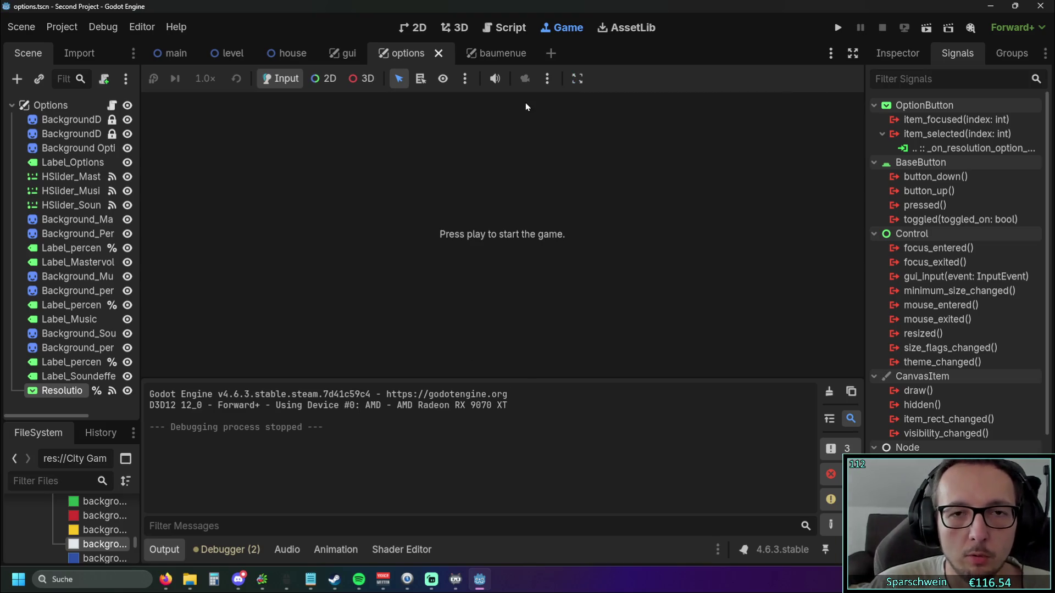
pyautogui.click(575, 79)
pyautogui.click(571, 80)
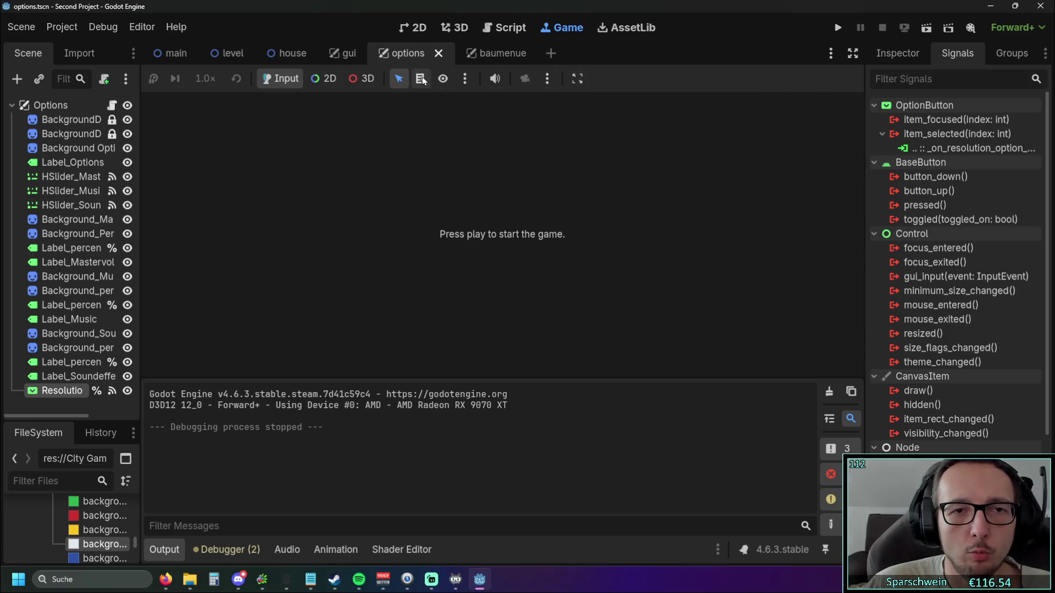
pyautogui.click(577, 78)
pyautogui.click(617, 80)
pyautogui.click(837, 28)
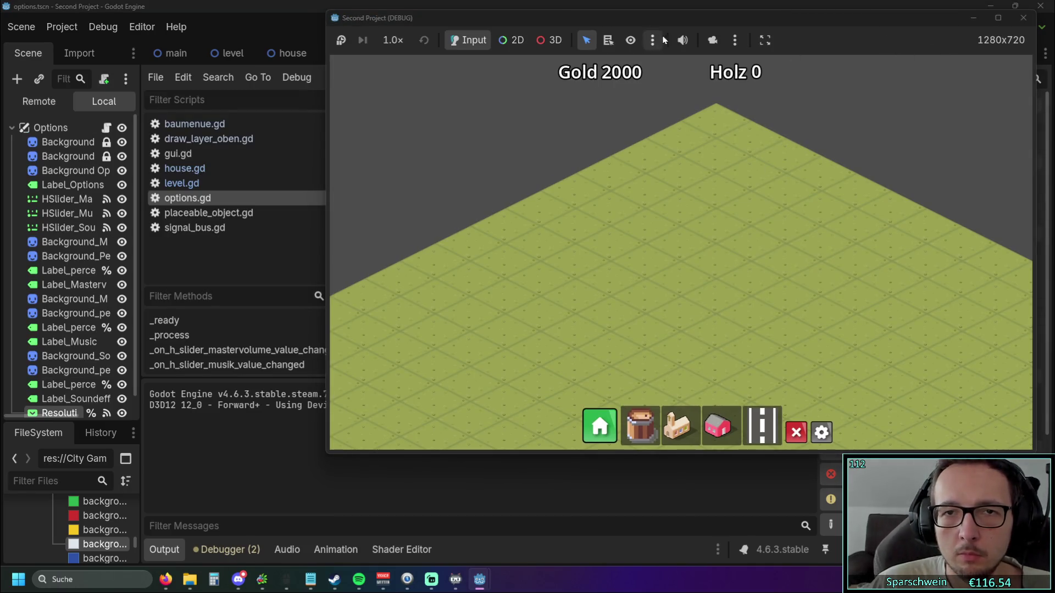
# - Reposition and resize the game window over the editor, then close it
pyautogui.click(669, 7)
pyautogui.click(571, 29)
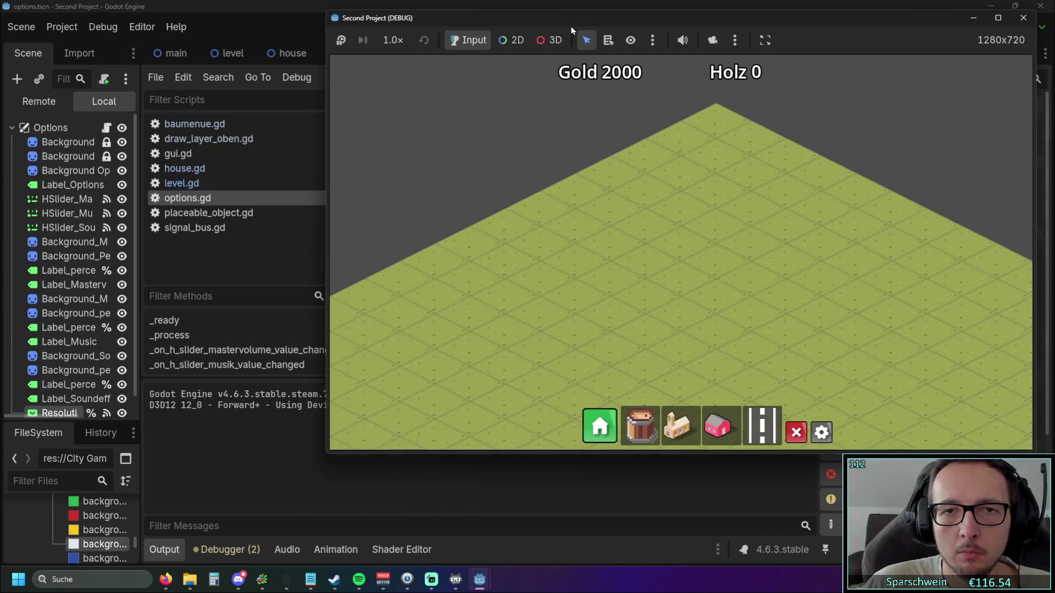
pyautogui.moveTo(643, 11)
pyautogui.mouseDown()
pyautogui.moveTo(657, 188)
pyautogui.moveTo(665, 7)
pyautogui.mouseUp()
pyautogui.moveTo(329, 193); pyautogui.dragTo(136, 219)
pyautogui.moveTo(576, 455)
pyautogui.mouseDown()
pyautogui.moveTo(582, 556)
pyautogui.moveTo(569, 431)
pyautogui.moveTo(582, 171)
pyautogui.moveTo(550, 351)
pyautogui.moveTo(577, 409)
pyautogui.mouseUp()
pyautogui.click(1014, 15)
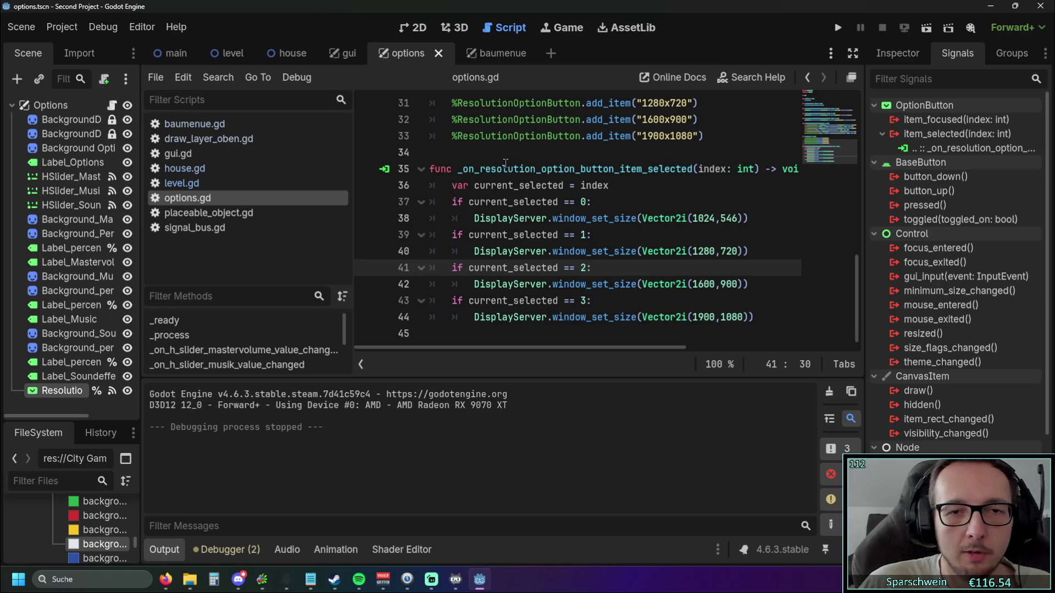
# - Rerun the game, place a Mainhub building on the map, then stop the game
pyautogui.click(524, 155)
pyautogui.scroll(3, 543, 169)
pyautogui.scroll(-3, 542, 168)
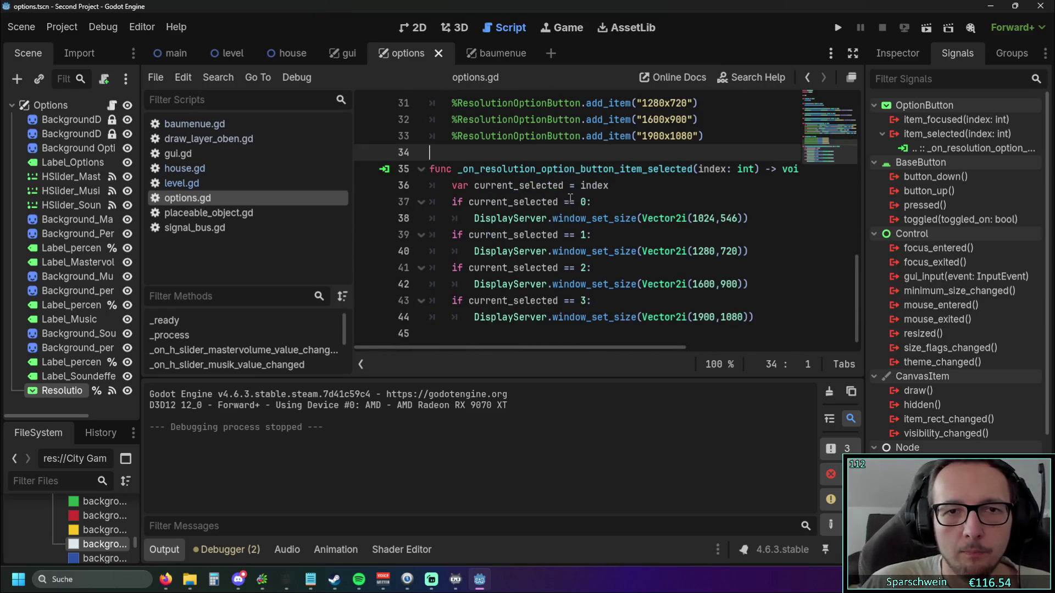
pyautogui.click(835, 28)
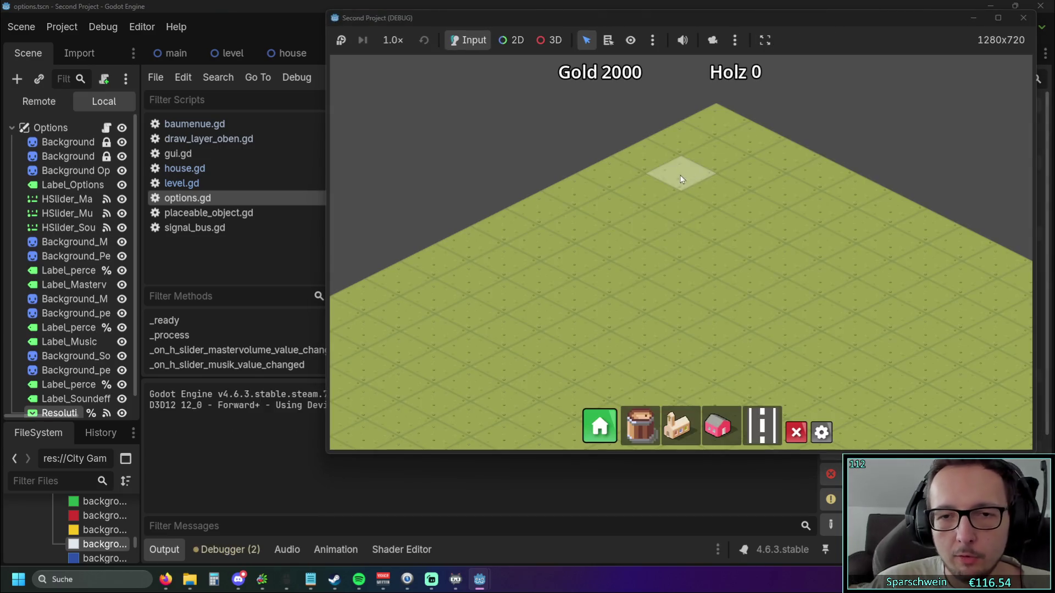
pyautogui.scroll(2, 568, 185)
pyautogui.scroll(-2, 579, 239)
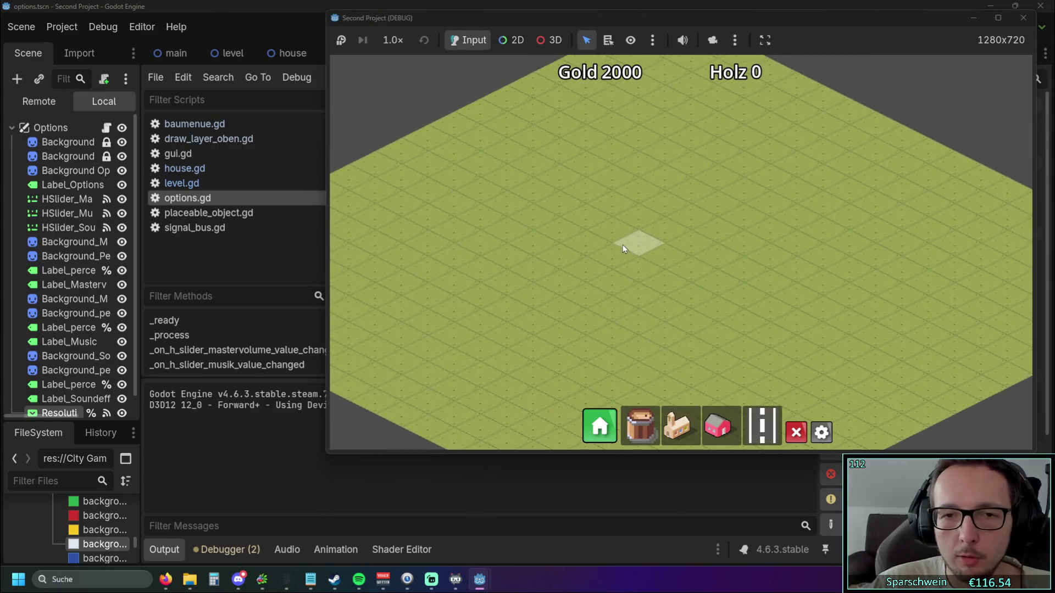
pyautogui.scroll(-1, 622, 245)
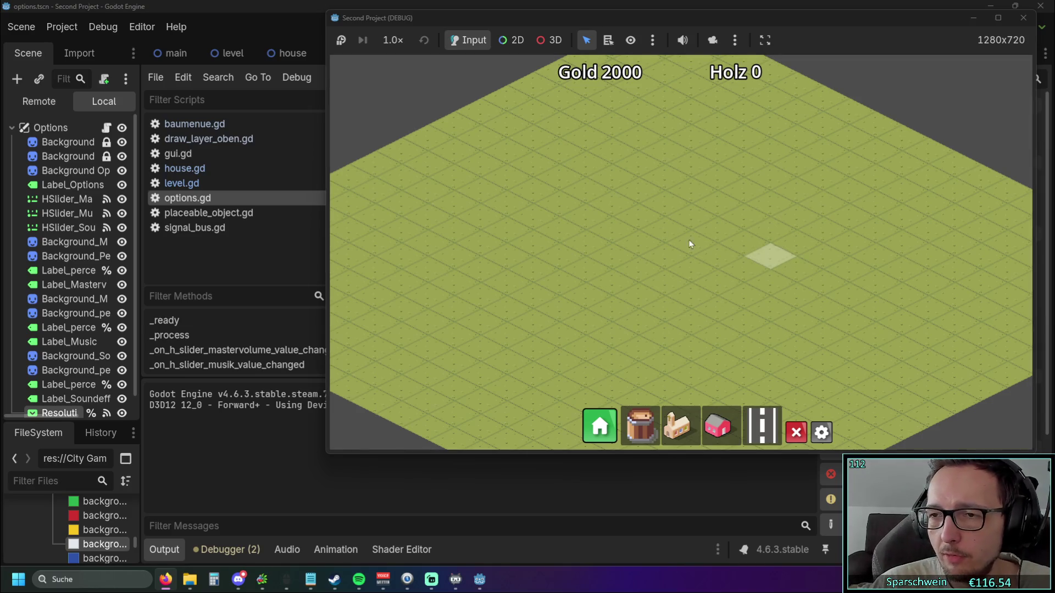
pyautogui.scroll(3, 634, 225)
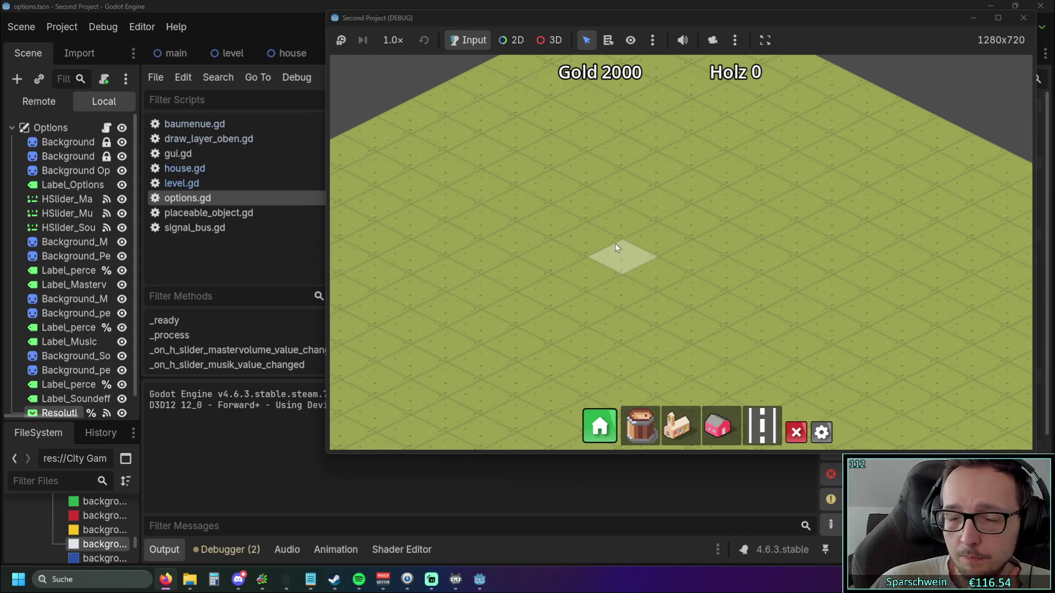
pyautogui.click(680, 426)
pyautogui.click(663, 281)
pyautogui.rightClick(663, 281)
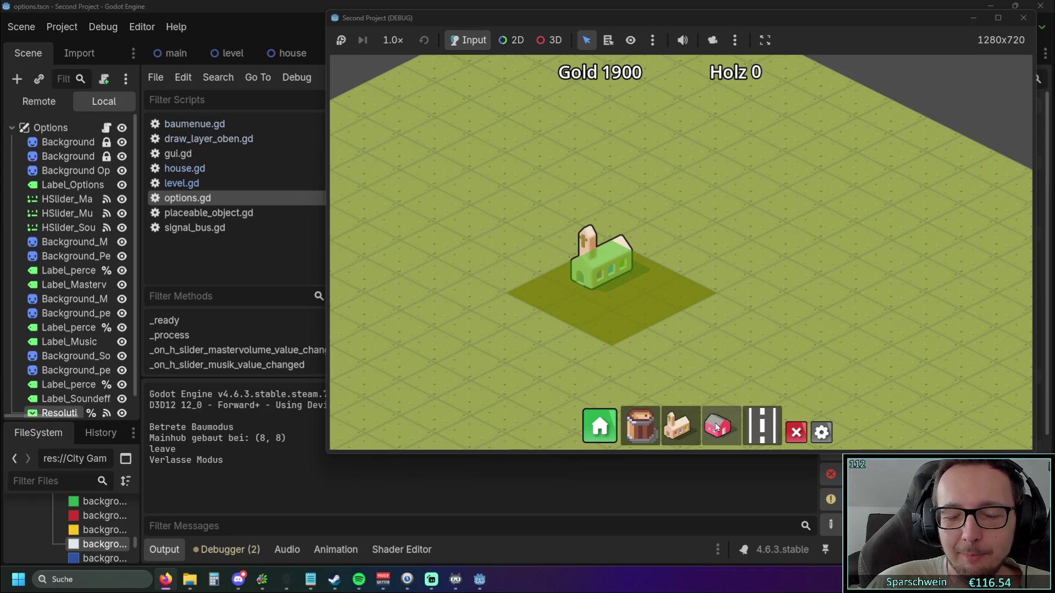
pyautogui.click(1022, 20)
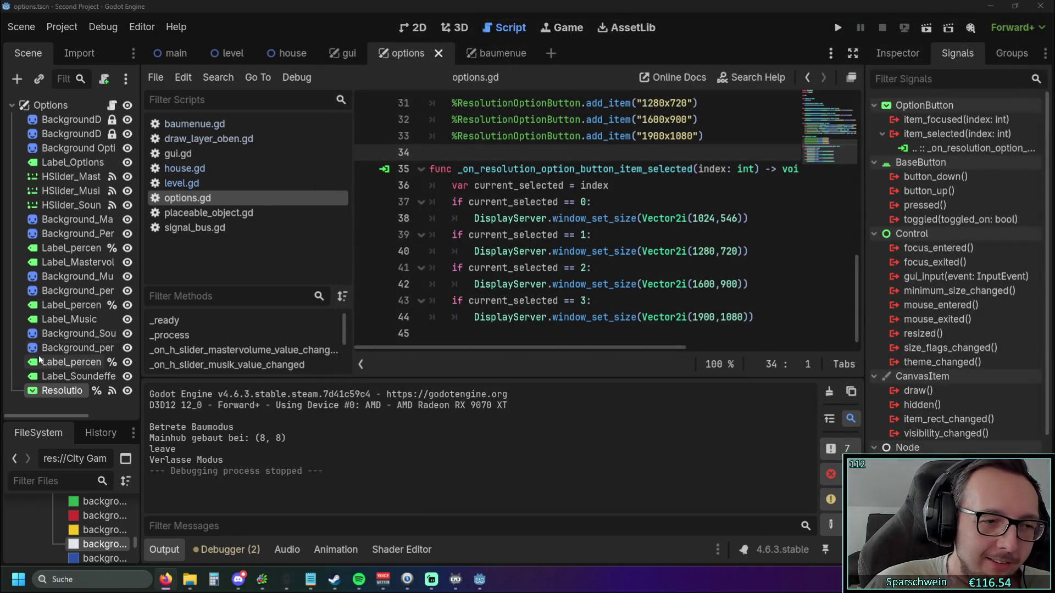
# - Enlarge the FileSystem dock and open mainhub.tscn from Code/Scenes
pyautogui.moveTo(140, 228)
pyautogui.mouseDown()
pyautogui.moveTo(263, 228)
pyautogui.moveTo(251, 227)
pyautogui.mouseUp()
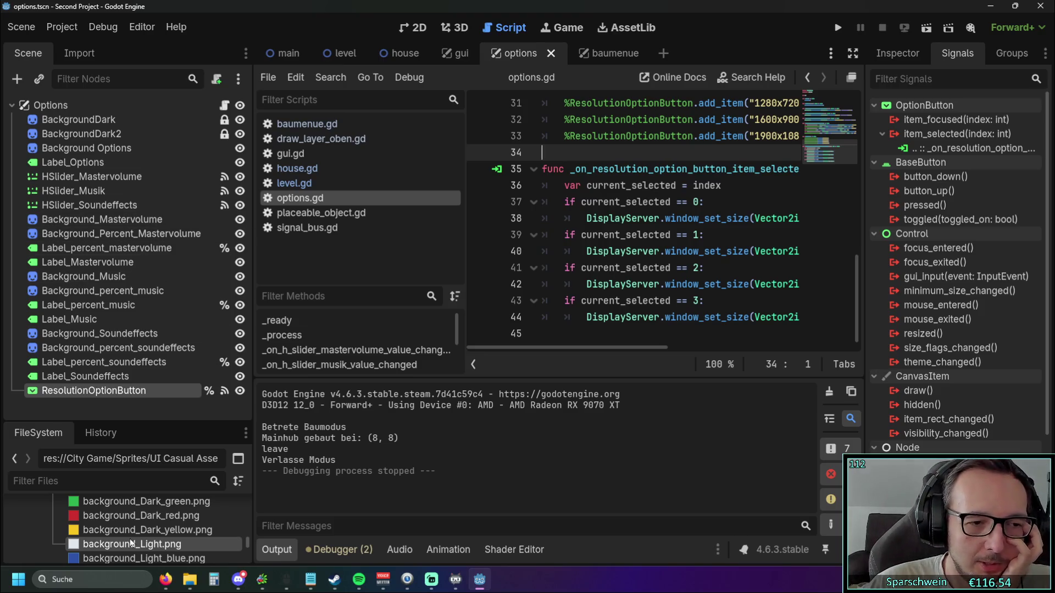
pyautogui.scroll(1, 137, 527)
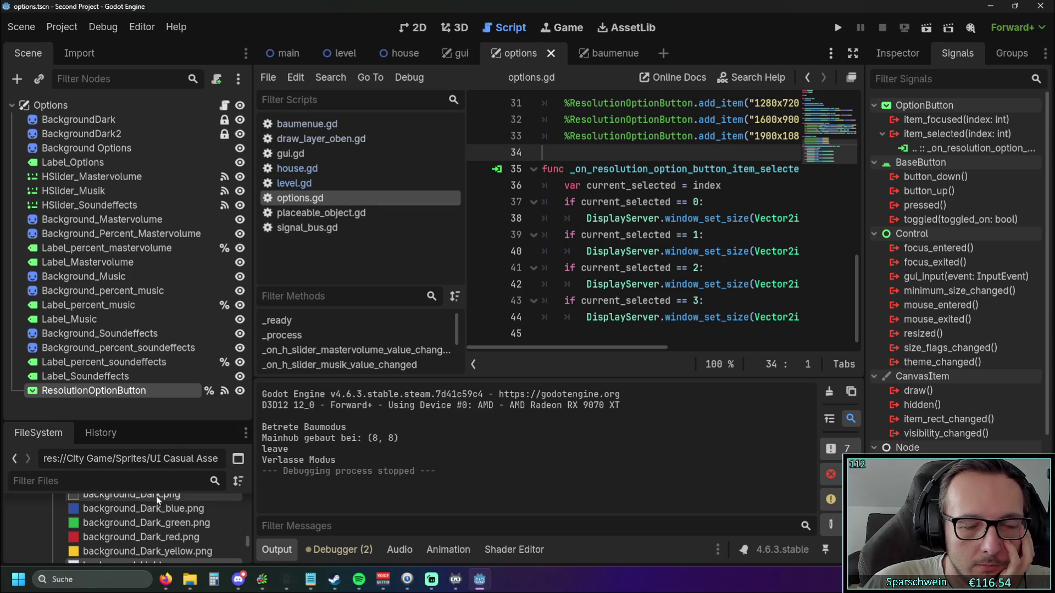
pyautogui.moveTo(126, 421); pyautogui.dragTo(126, 256)
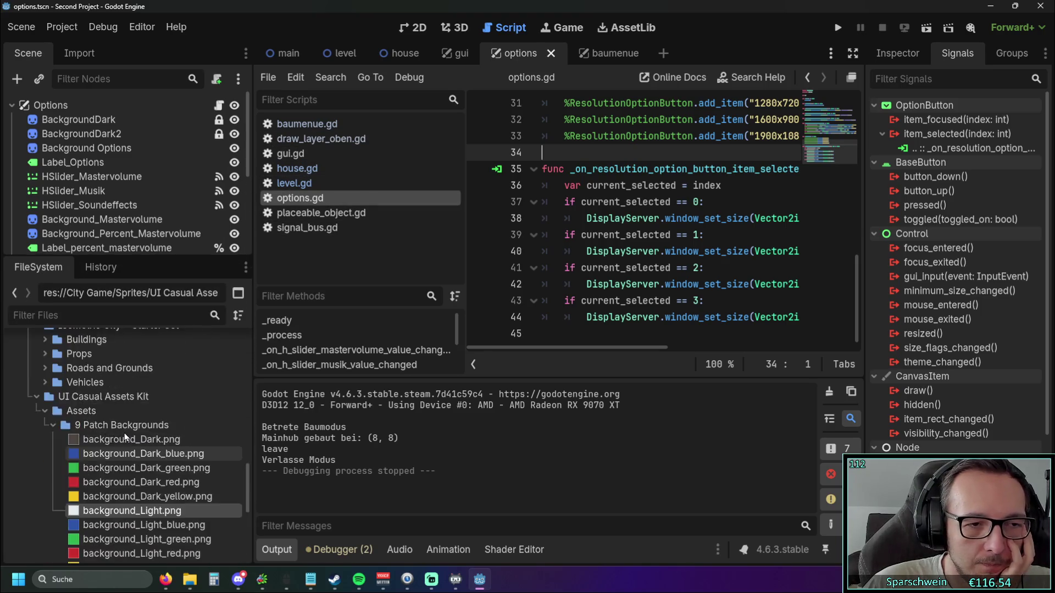
pyautogui.scroll(5, 124, 434)
pyautogui.scroll(2, 114, 443)
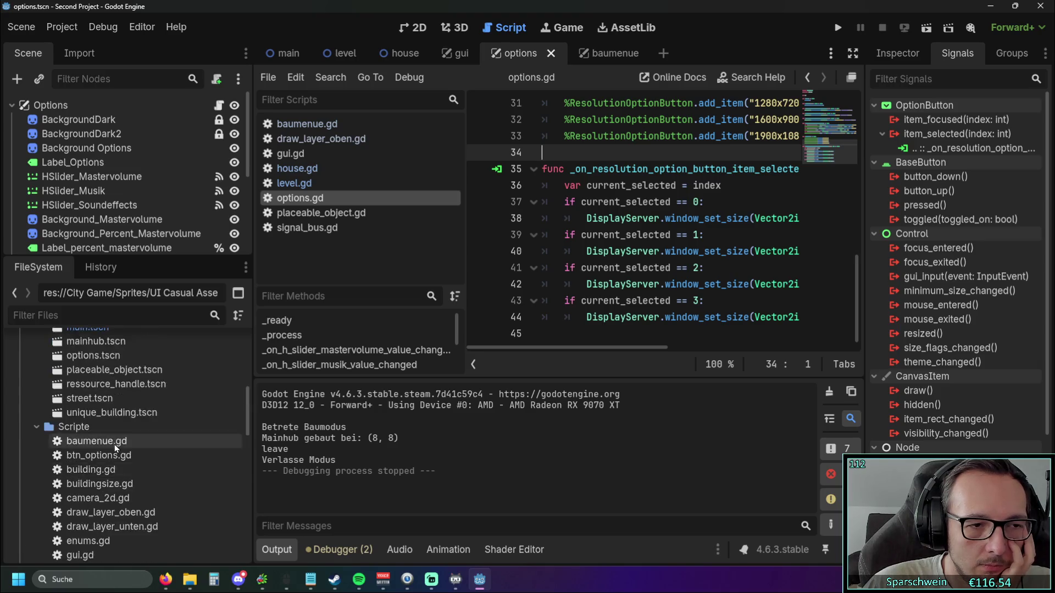
pyautogui.scroll(3, 114, 444)
pyautogui.click(115, 482)
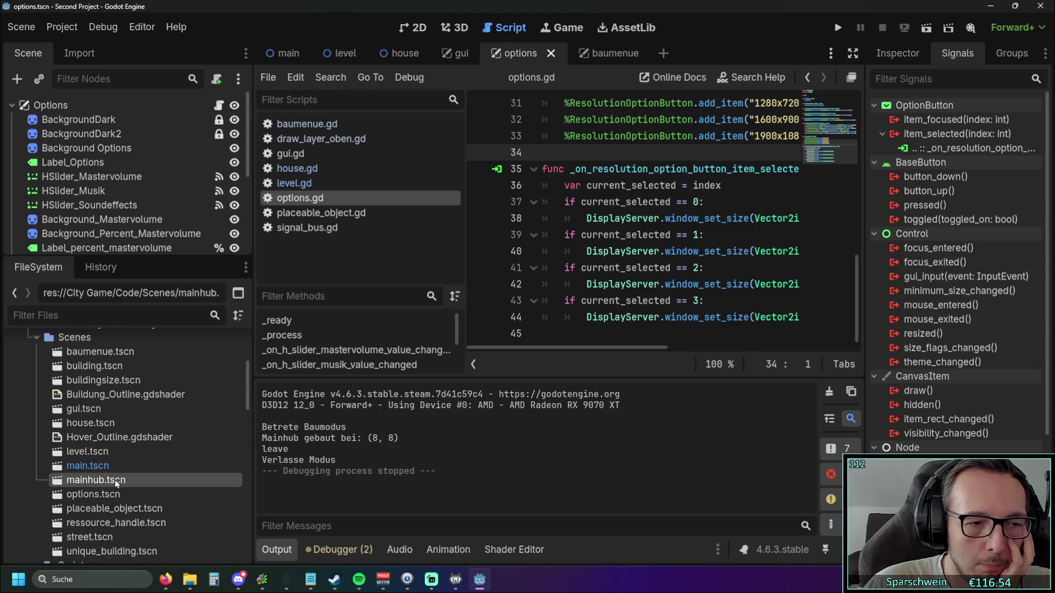
pyautogui.doubleClick(117, 481)
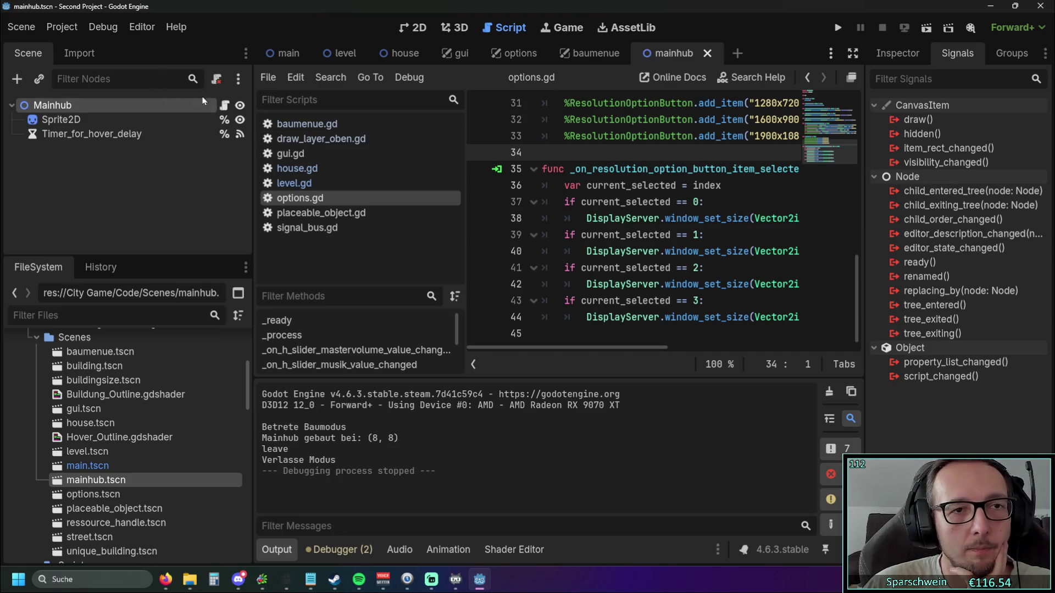
# - Open mainhub.gd from the Mainhub node and go to powered_by_mainhub's Street comparison on line 21
pyautogui.click(224, 105)
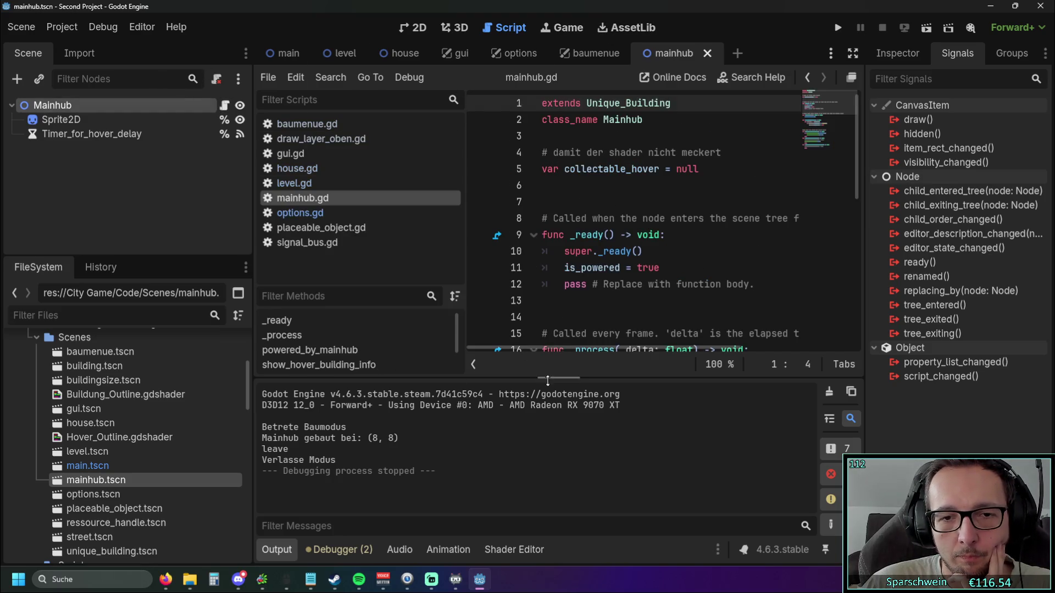
pyautogui.moveTo(466, 225); pyautogui.dragTo(367, 225)
pyautogui.scroll(-5, 629, 268)
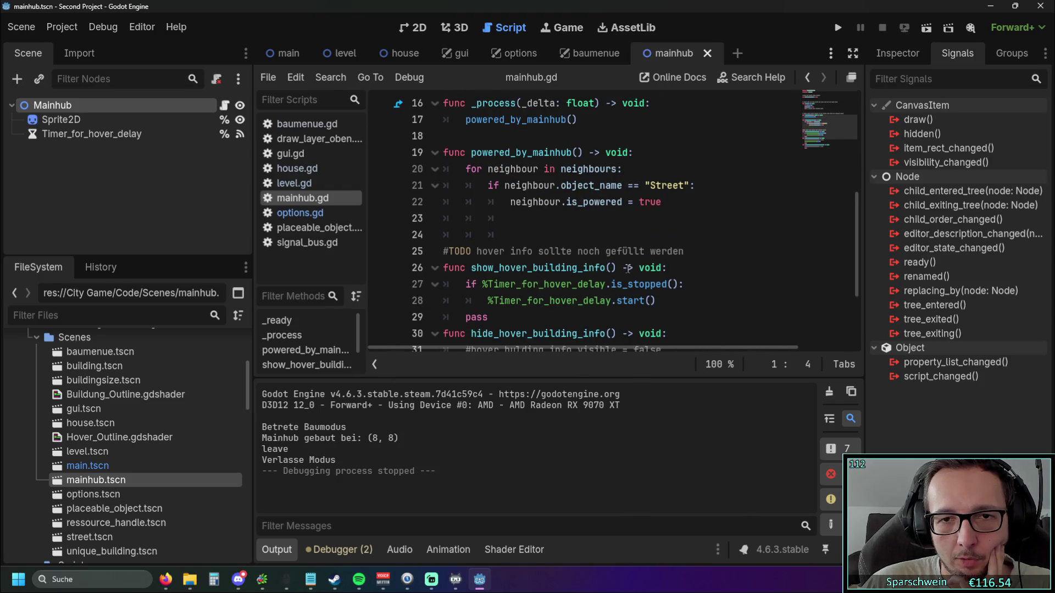
pyautogui.scroll(1, 628, 268)
pyautogui.click(479, 201)
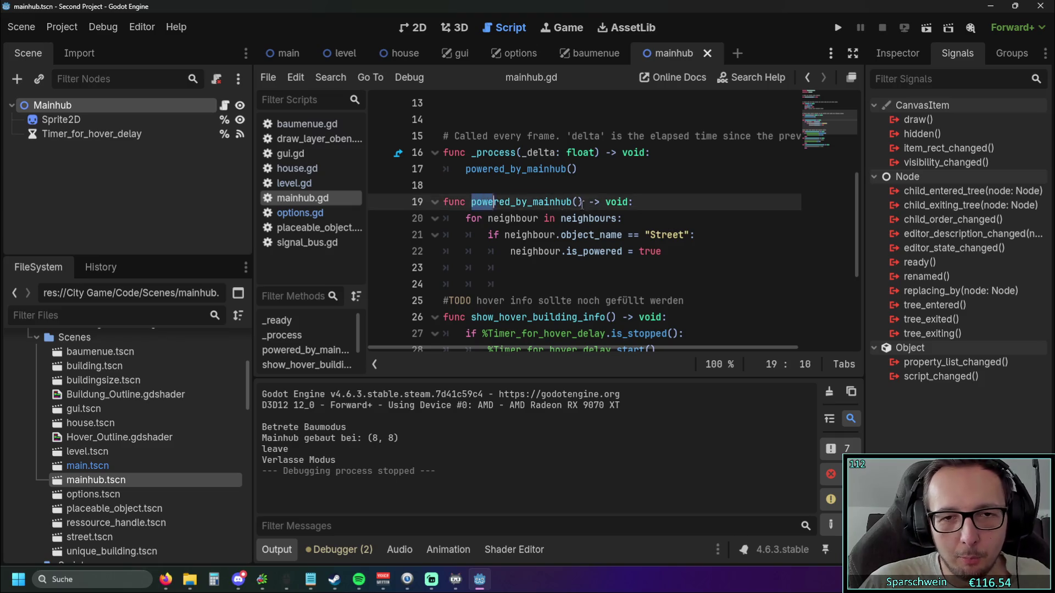
pyautogui.click(708, 219)
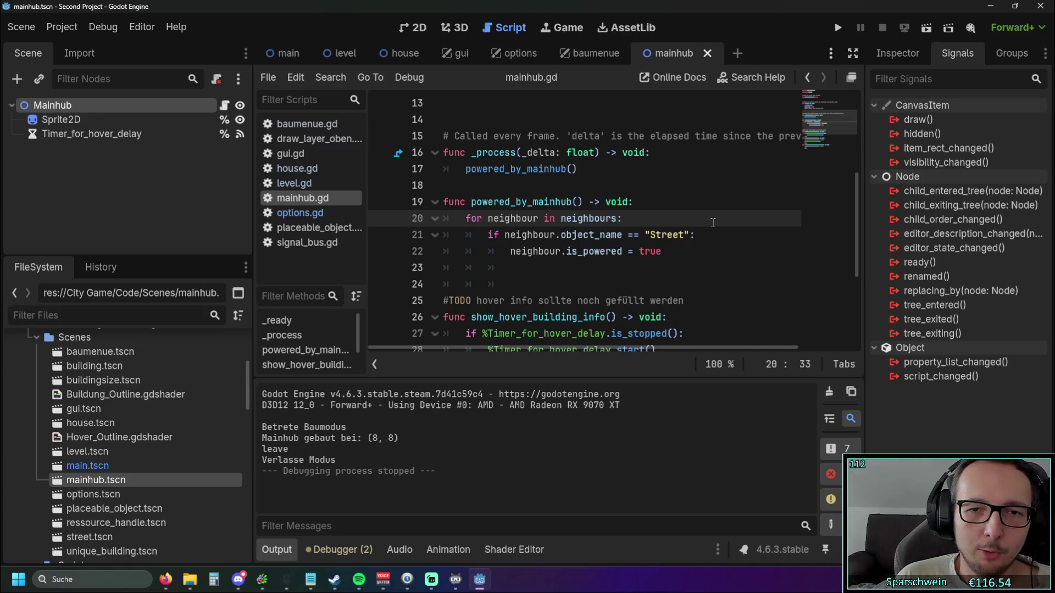
pyautogui.click(629, 235)
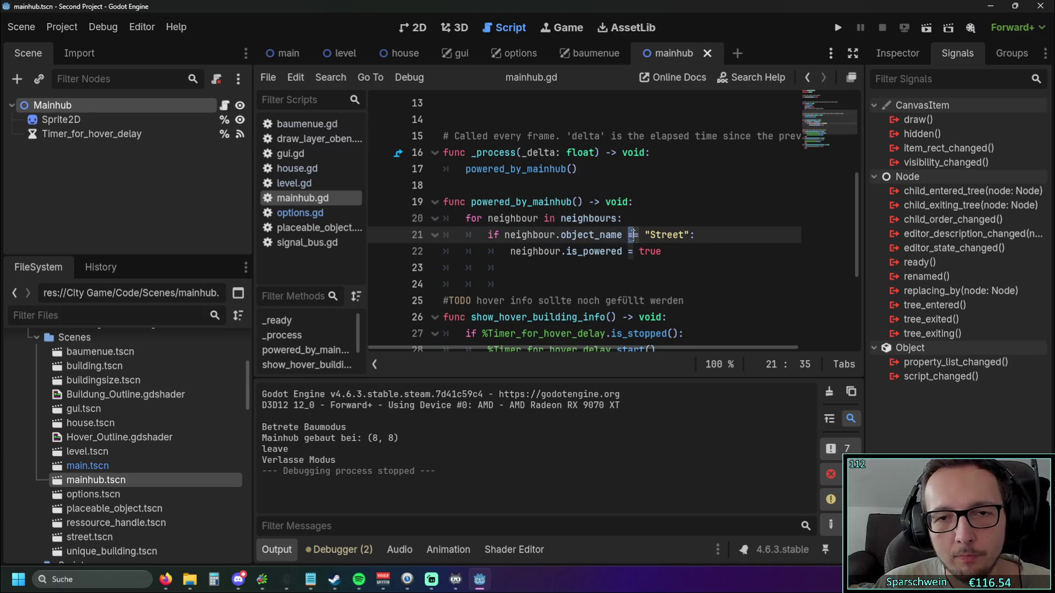
# - Negate the Street comparison to != and add a return beneath it
pyautogui.write('!')
pyautogui.click(699, 256)
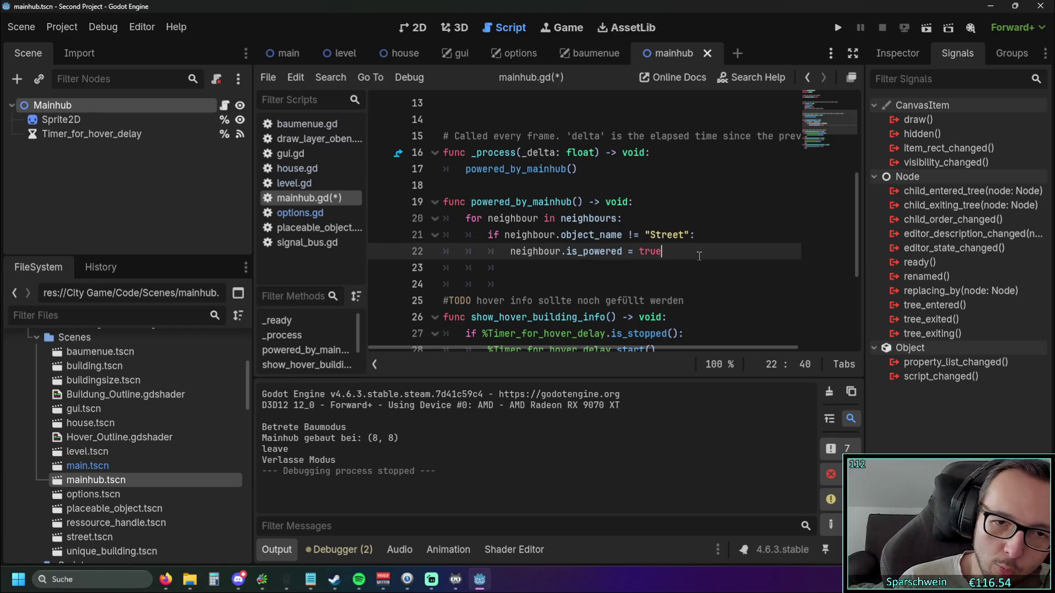
pyautogui.press('Return')
pyautogui.write('return')
pyautogui.click(615, 297)
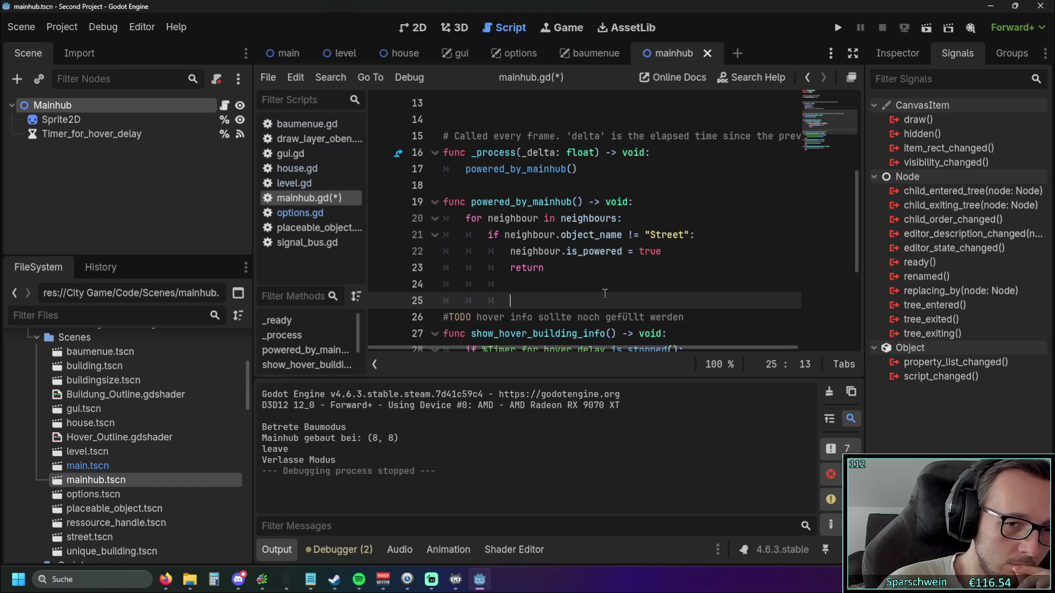
# - Change line 22's value from true to false and start an else: block
pyautogui.doubleClick(653, 252)
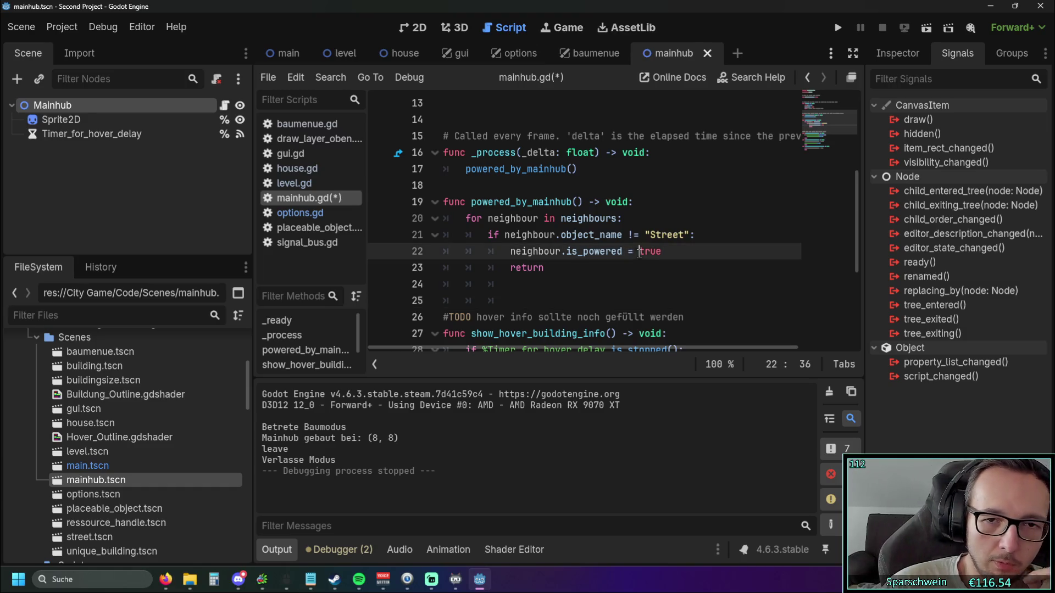
pyautogui.write('false')
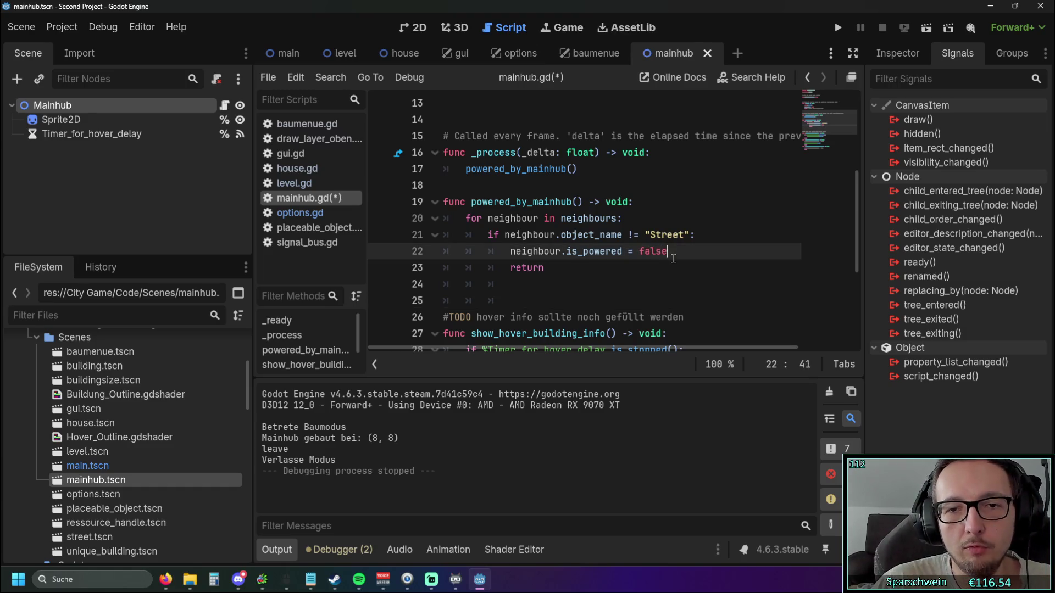
pyautogui.click(604, 286)
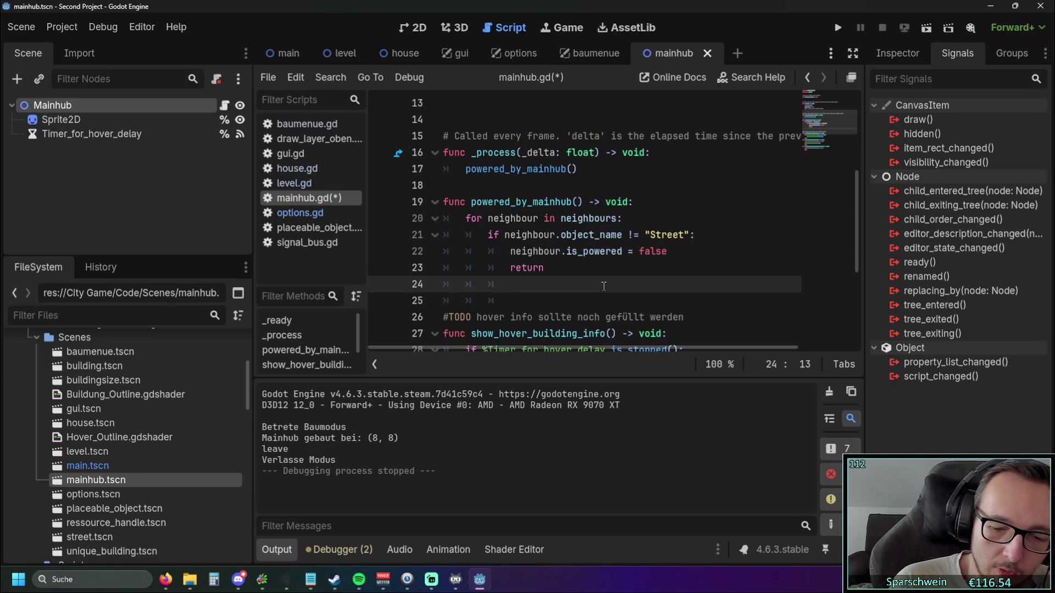
pyautogui.write('else:')
pyautogui.press('Return')
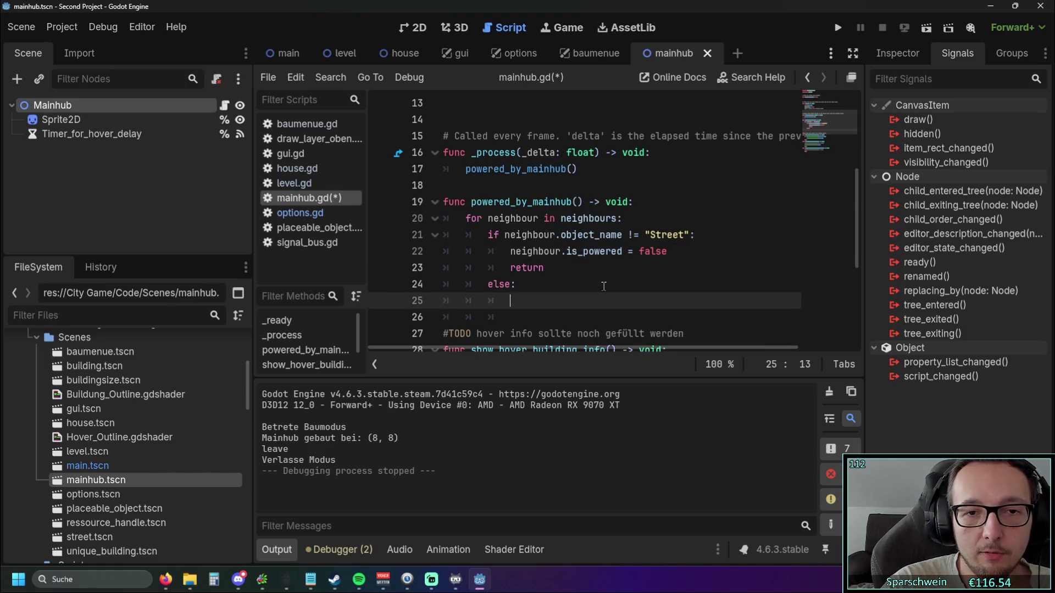
# - Copy the is_powered statement into the else block, setting it to true
pyautogui.moveTo(512, 251); pyautogui.dragTo(676, 254)
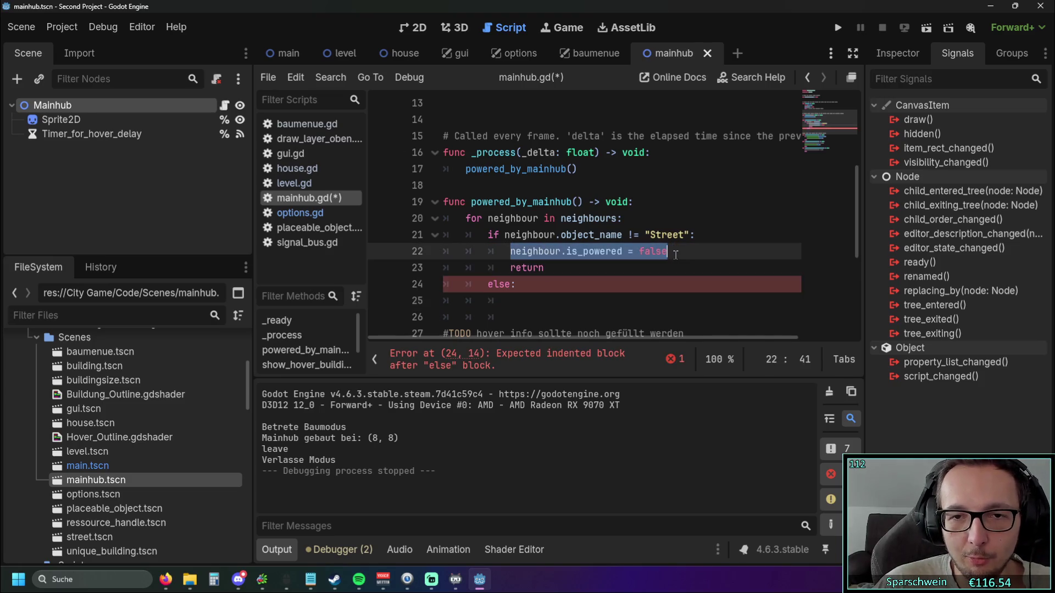
pyautogui.hotkey('ctrl', 'c')
pyautogui.click(548, 310)
pyautogui.hotkey('ctrl', 'v')
pyautogui.press('BackSpace')
pyautogui.press('BackSpace')
pyautogui.press('BackSpace')
pyautogui.press('BackSpace')
pyautogui.write('true')
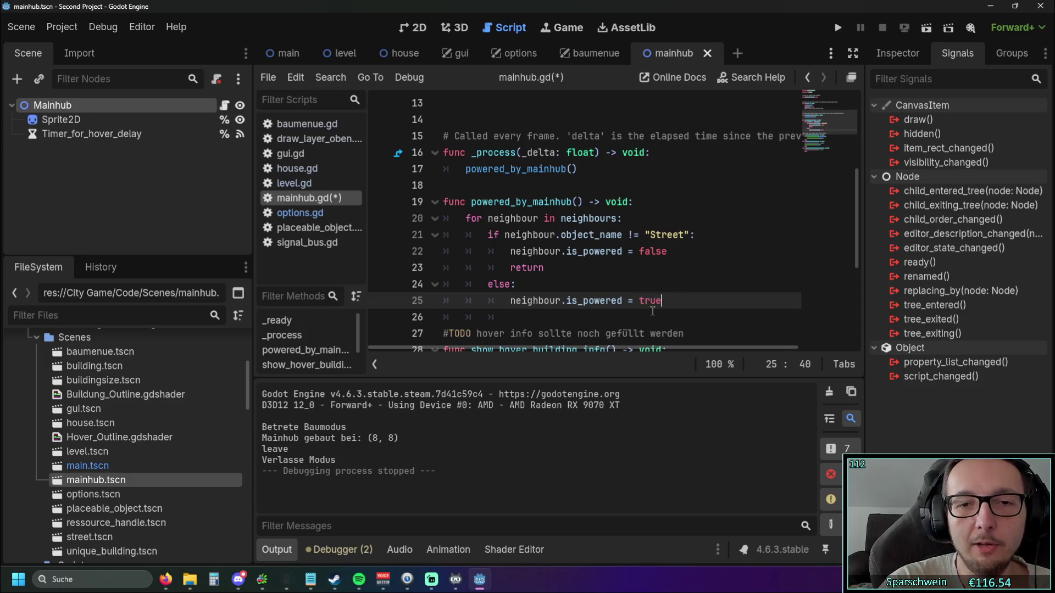
# - Delete the redundant is_powered = false line and review the Street condition
pyautogui.click(731, 256)
pyautogui.click(721, 229)
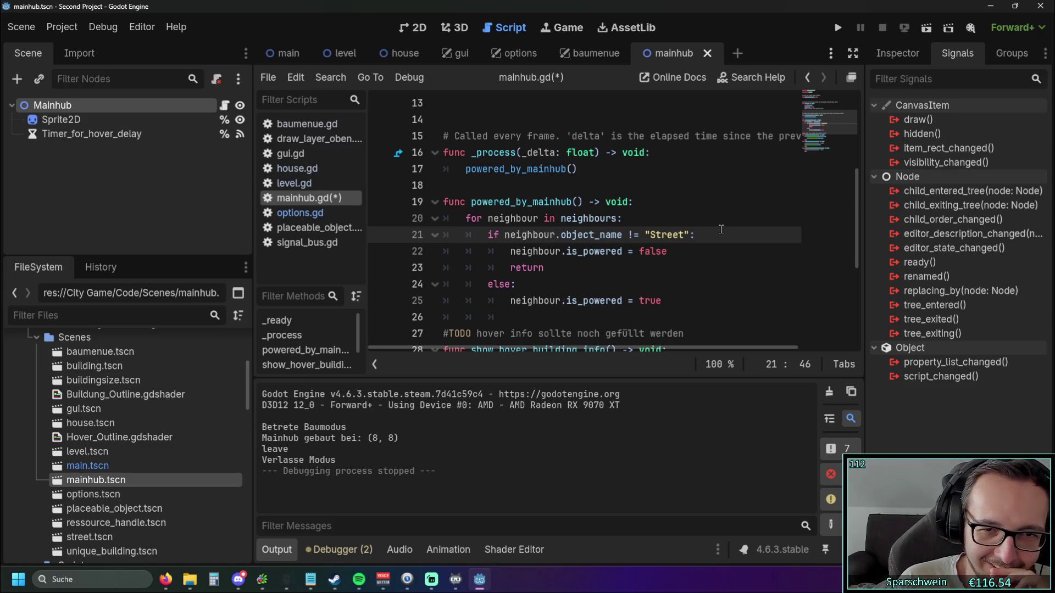
pyautogui.keyDown('shift'); pyautogui.click(692, 254); pyautogui.keyUp('shift')
pyautogui.press('BackSpace')
pyautogui.click(757, 271)
pyautogui.click(759, 233)
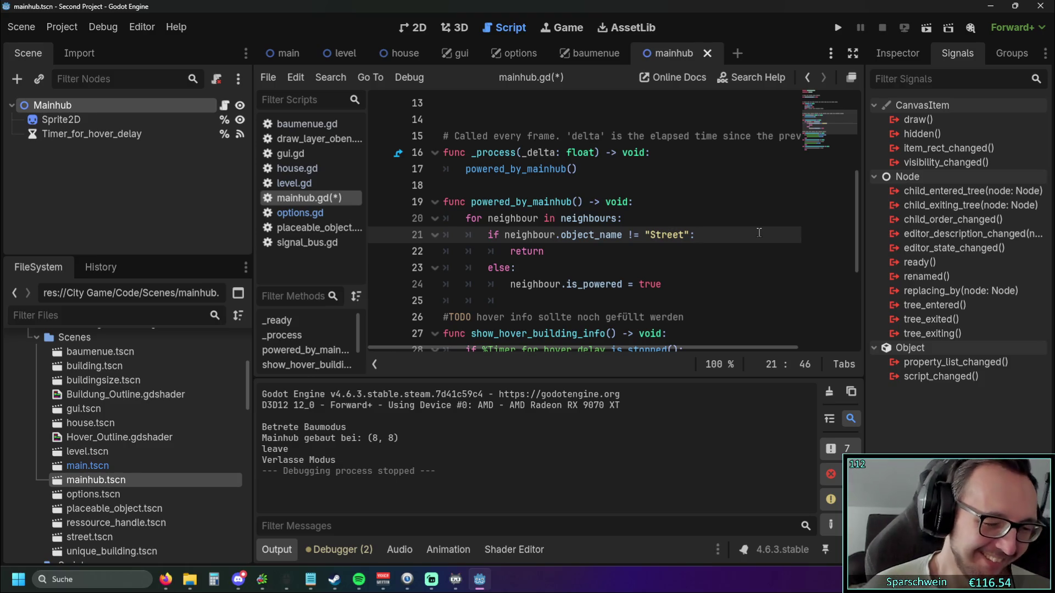
# - Run the game to test the Street-only powering change
pyautogui.click(837, 27)
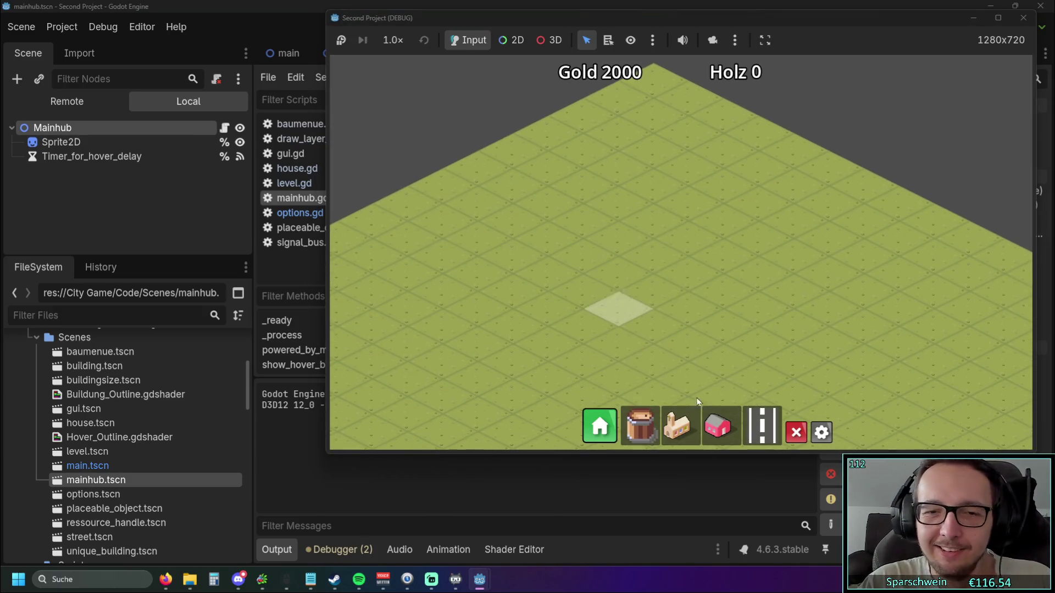
# - Place a church and lay a street beside it along the row to tile (11,4)
pyautogui.click(679, 426)
pyautogui.click(605, 245)
pyautogui.click(761, 426)
pyautogui.click(655, 220)
pyautogui.moveTo(824, 324); pyautogui.dragTo(907, 345)
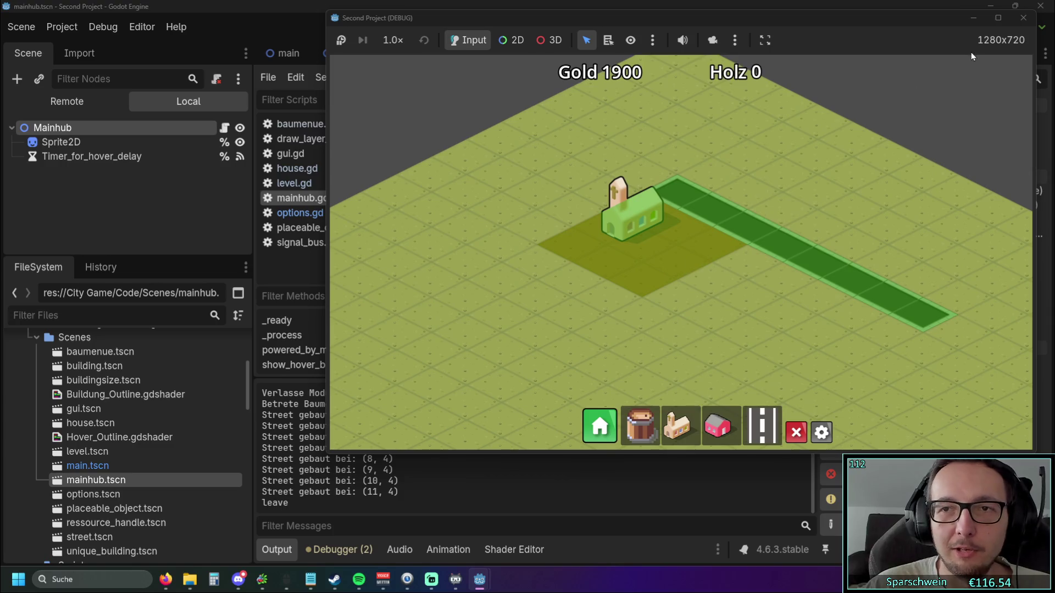
# - Lay a second street across the map and place another church at its start
pyautogui.press('a')
pyautogui.press('s')
pyautogui.moveTo(562, 251); pyautogui.dragTo(799, 364)
pyautogui.click(679, 427)
pyautogui.click(536, 265)
pyautogui.rightClick(566, 355)
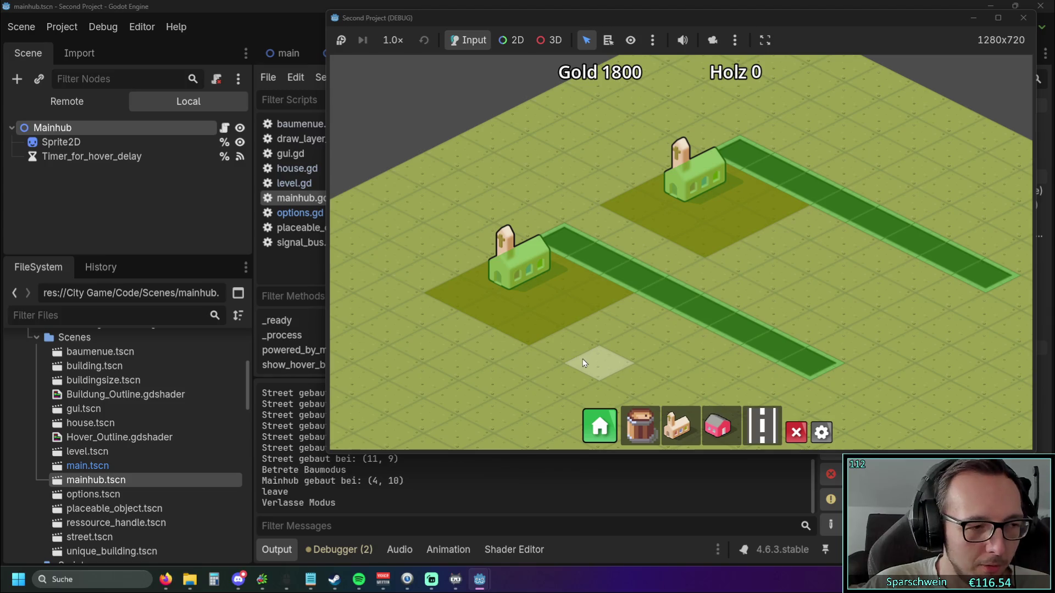
# - Demolish both street tiles and the two Mainhubs with the X demolish tool
pyautogui.press('s')
pyautogui.press('d')
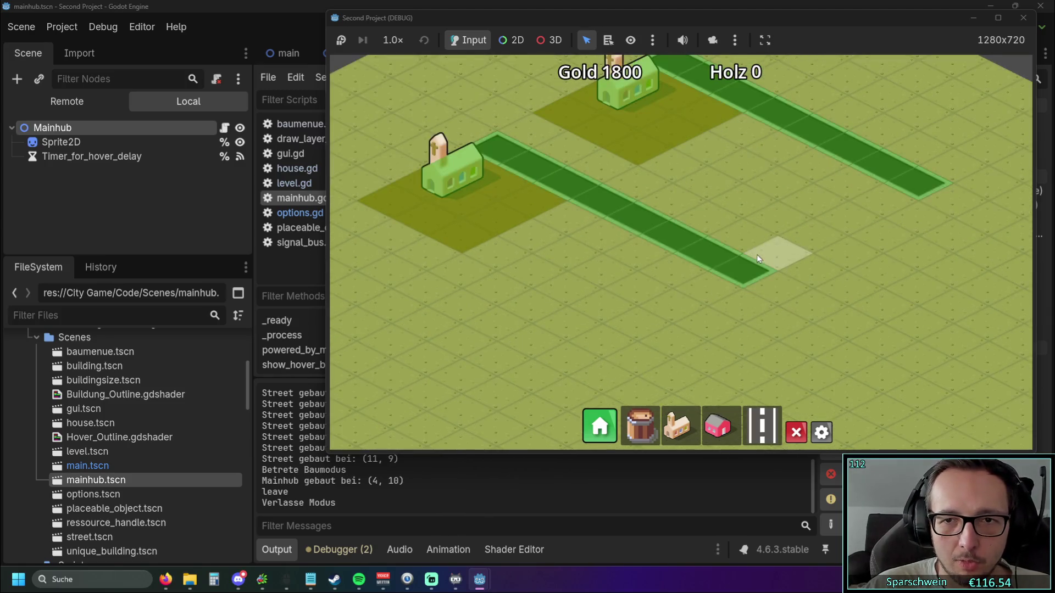
pyautogui.press('w')
pyautogui.press('x')
pyautogui.scroll(-2, 795, 359)
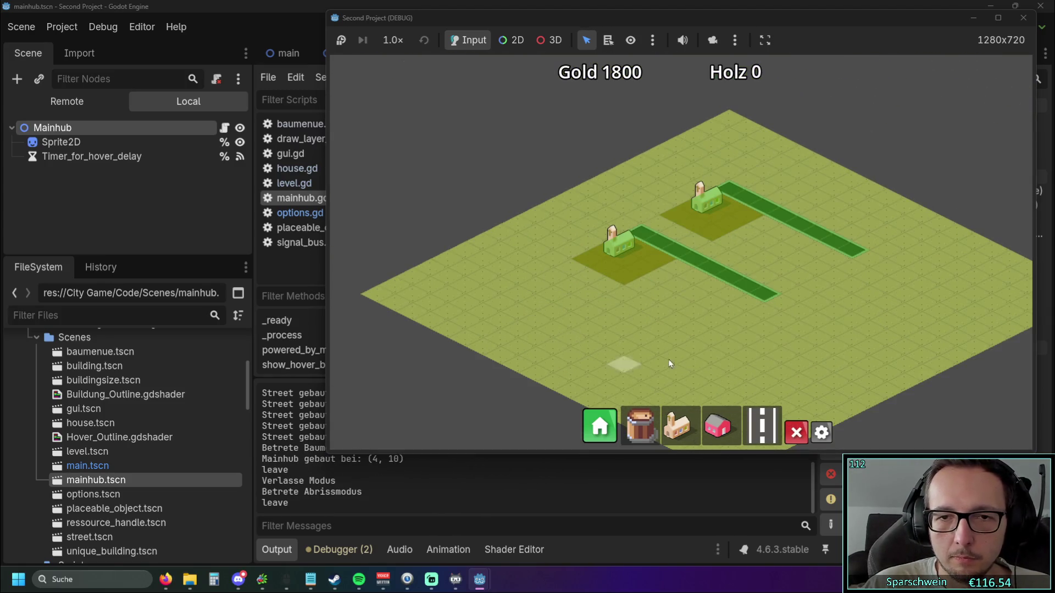
pyautogui.moveTo(734, 258); pyautogui.dragTo(770, 235)
pyautogui.click(796, 433)
pyautogui.scroll(2, 800, 430)
pyautogui.click(796, 432)
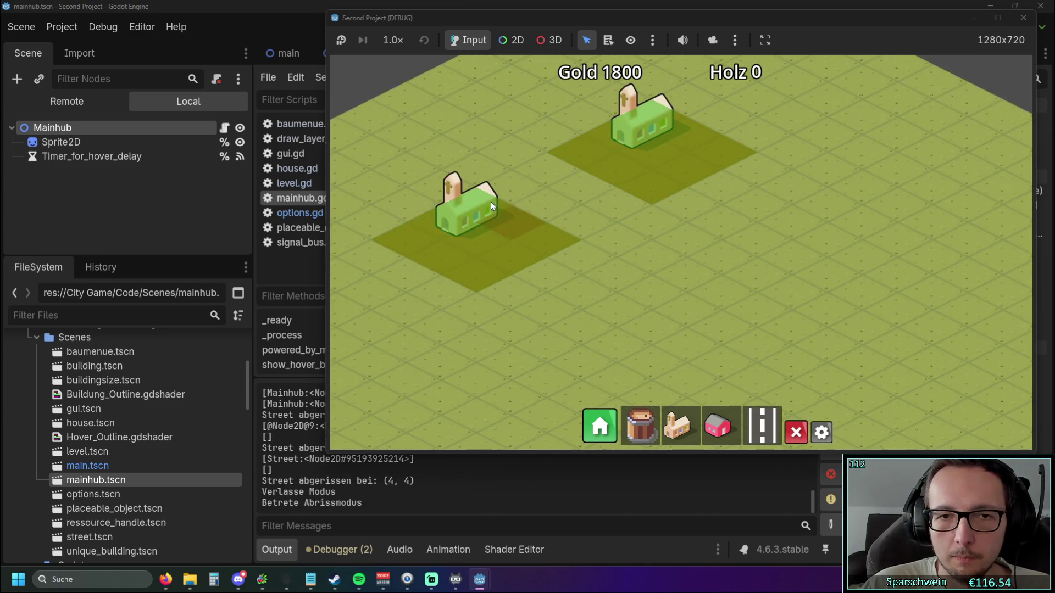
pyautogui.click(496, 202)
pyautogui.click(651, 180)
# - Place a new Mainhub, a red house next to it and a street tile beside the house
pyautogui.press('w')
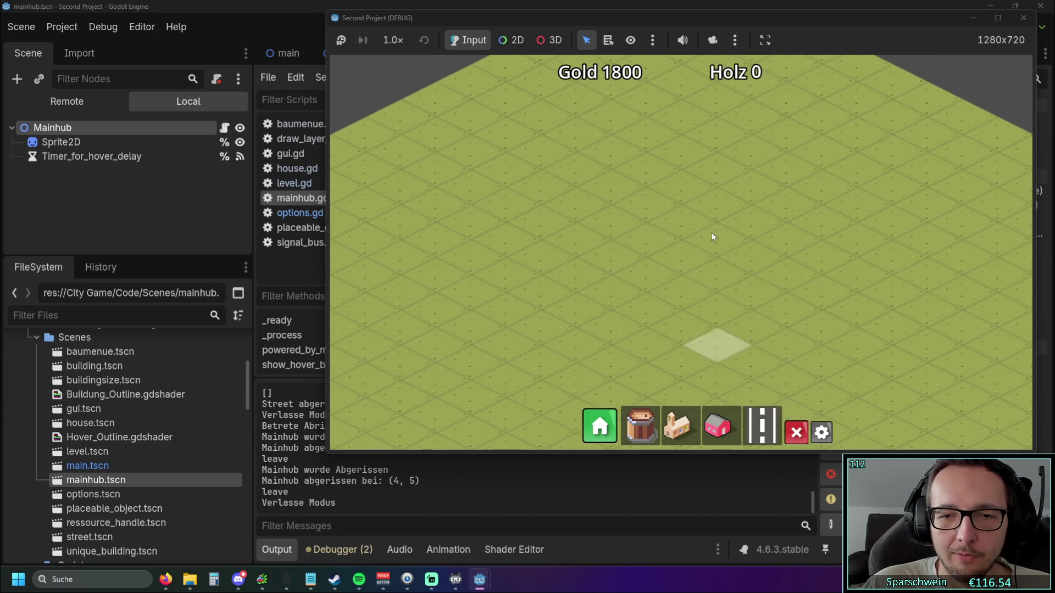
pyautogui.press('w')
pyautogui.click(719, 424)
pyautogui.click(680, 426)
pyautogui.click(606, 214)
pyautogui.press('w')
pyautogui.click(719, 426)
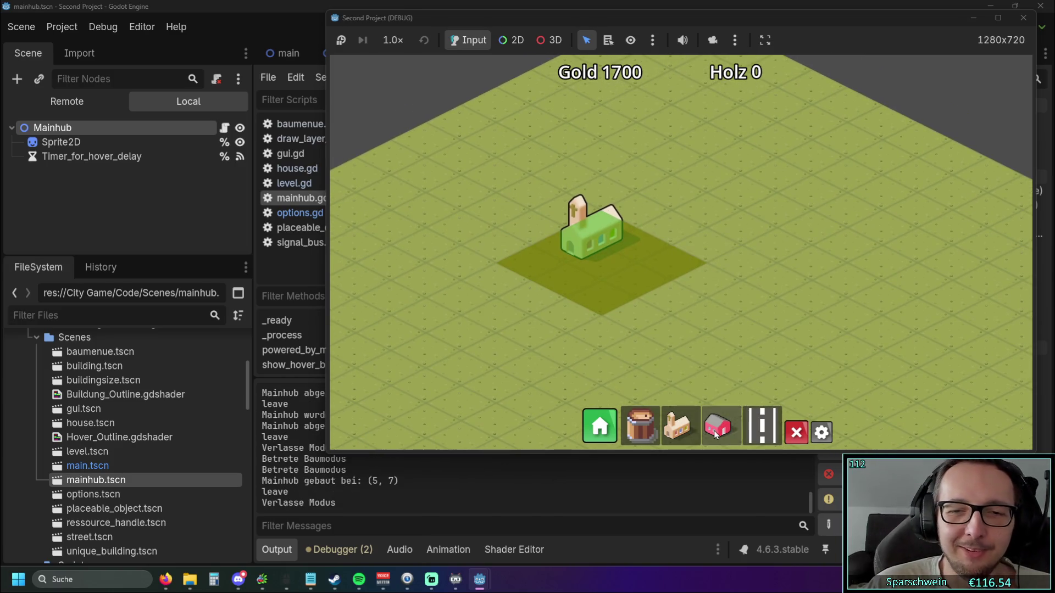
pyautogui.click(634, 209)
pyautogui.click(772, 439)
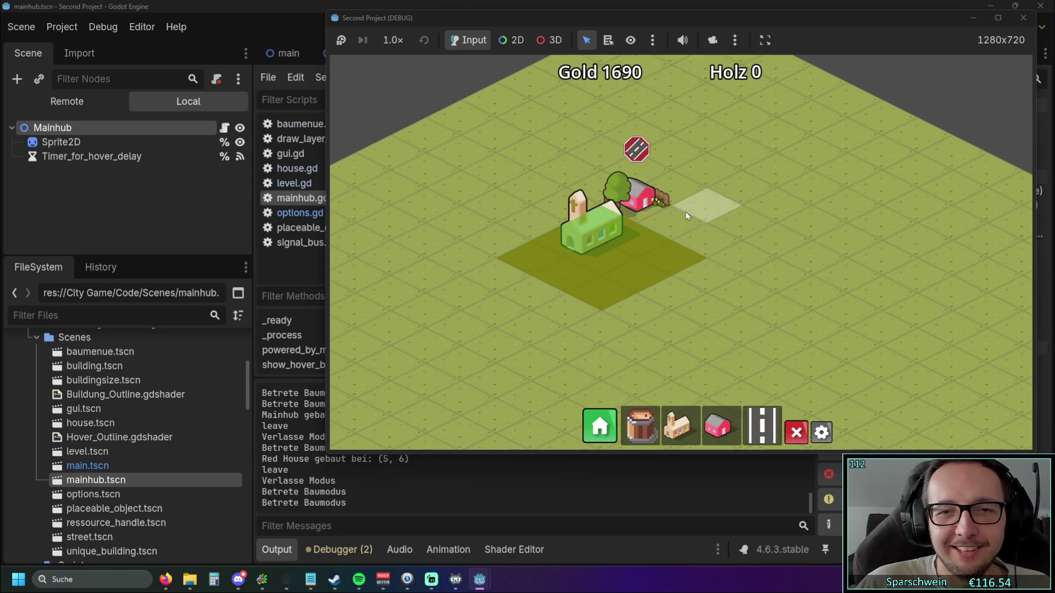
pyautogui.click(669, 222)
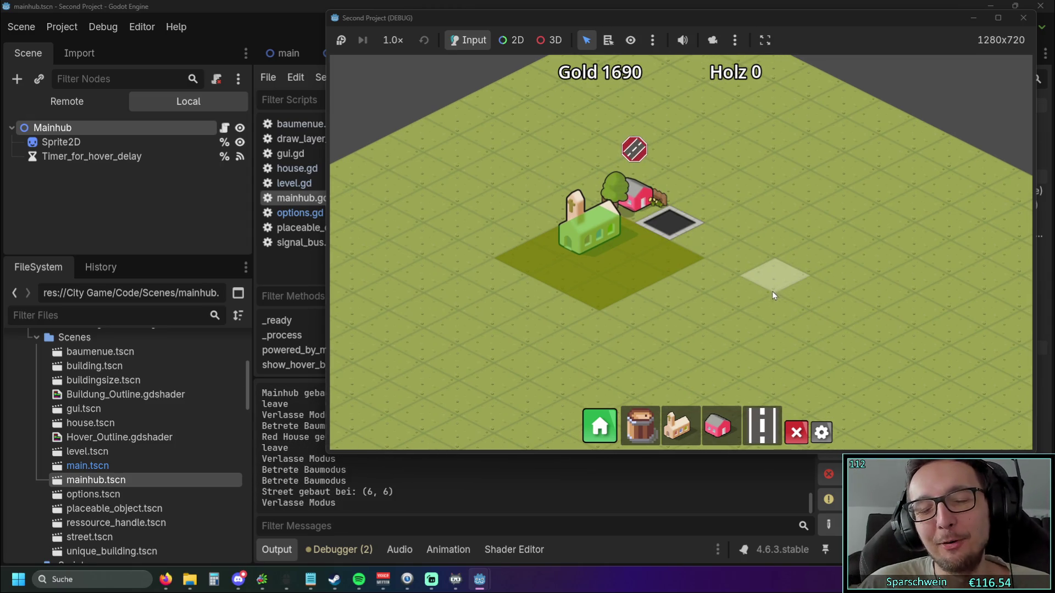
pyautogui.moveTo(776, 22)
pyautogui.mouseDown()
pyautogui.moveTo(953, 55)
pyautogui.moveTo(1011, 52)
pyautogui.mouseUp()
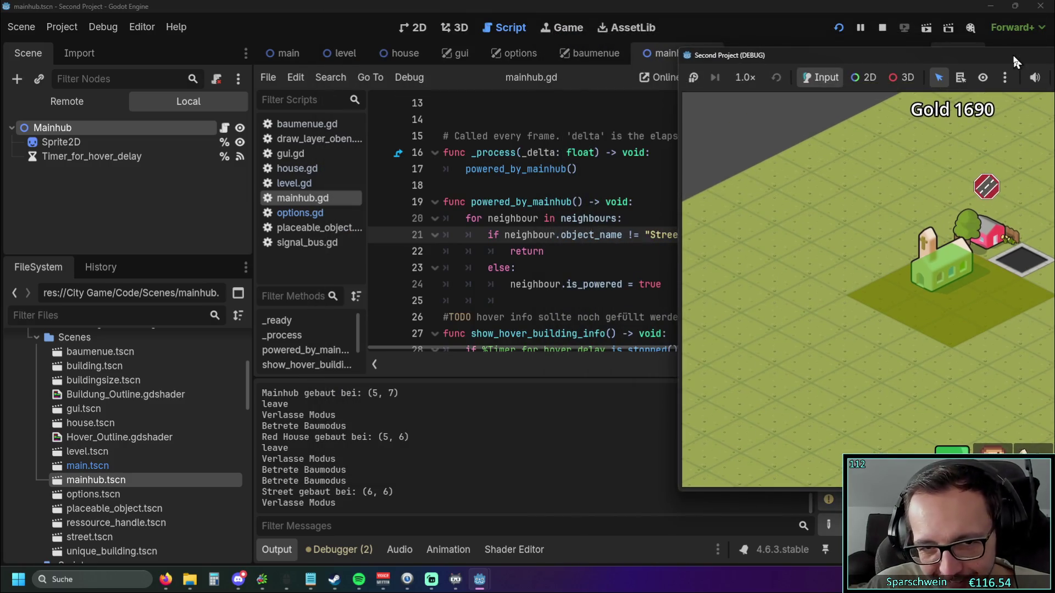
# - Stop the running game and move the is_powered = true assignment above the return line
pyautogui.moveTo(815, 54); pyautogui.dragTo(851, 51)
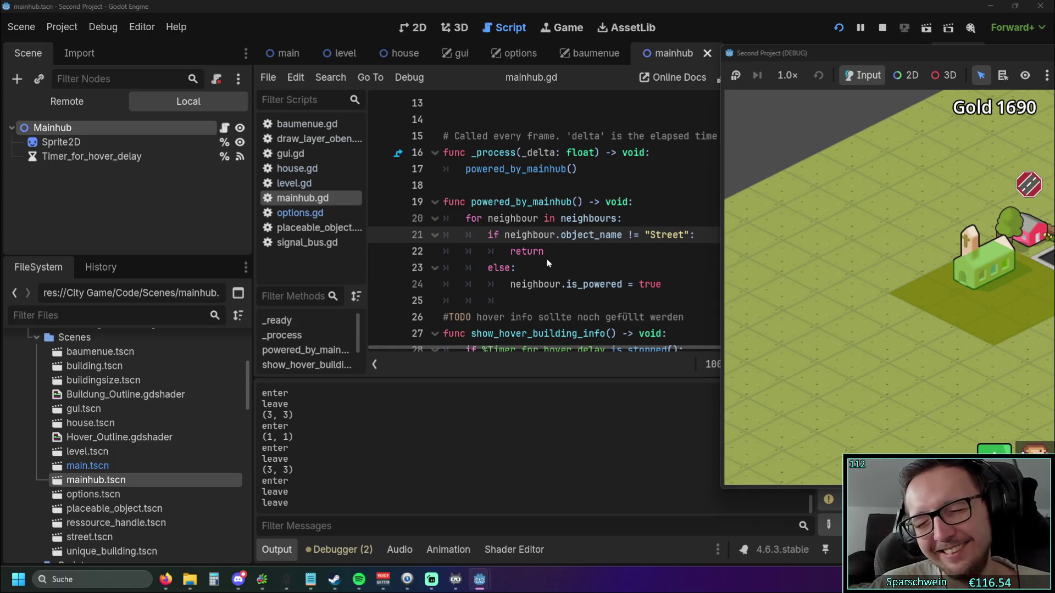
pyautogui.press('F8')
pyautogui.click(683, 290)
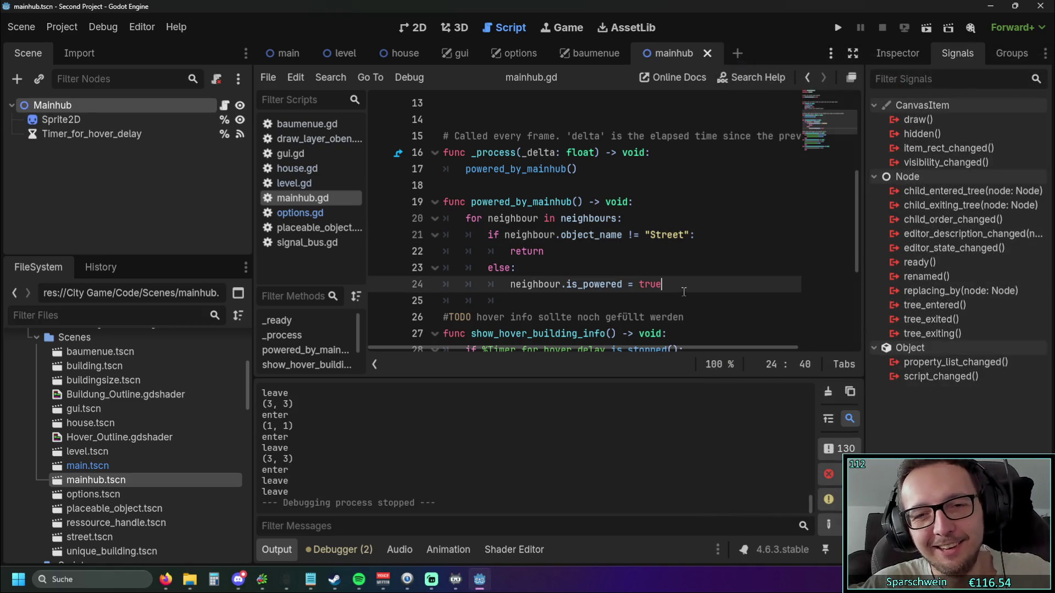
pyautogui.hotkey('alt', 'Up')
pyautogui.hotkey('alt', 'Up')
pyautogui.press('Down')
pyautogui.press('Down')
pyautogui.press('Down')
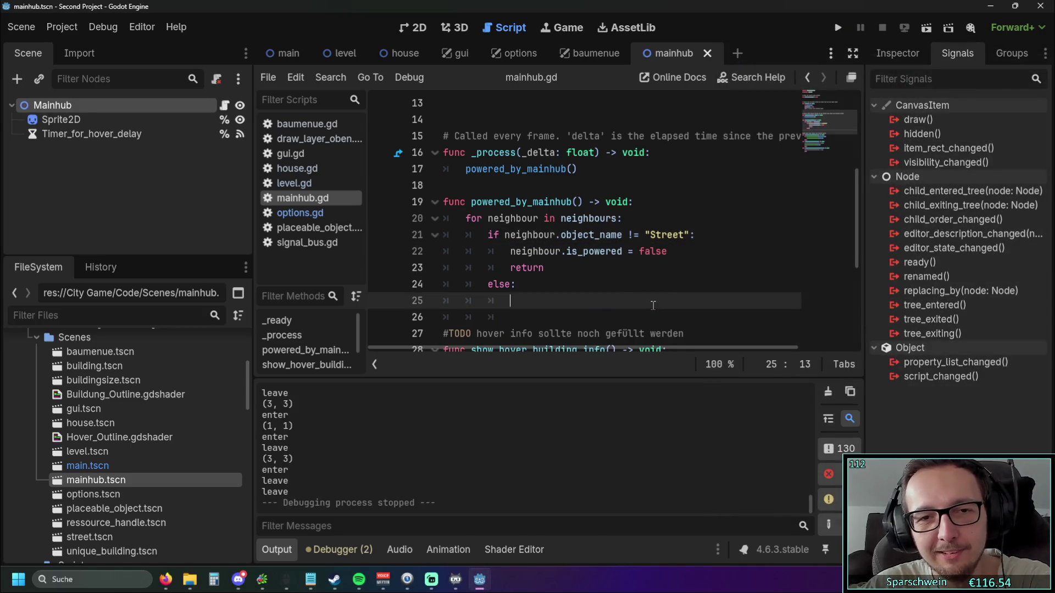
# - Delete the leftover else and return lines and change the != comparison to ==
pyautogui.press('Up')
pyautogui.press('BackSpace')
pyautogui.press('BackSpace')
pyautogui.press('BackSpace')
pyautogui.press('Up')
pyautogui.press('Up')
pyautogui.hotkey('shift', 'Down')
pyautogui.press('Delete')
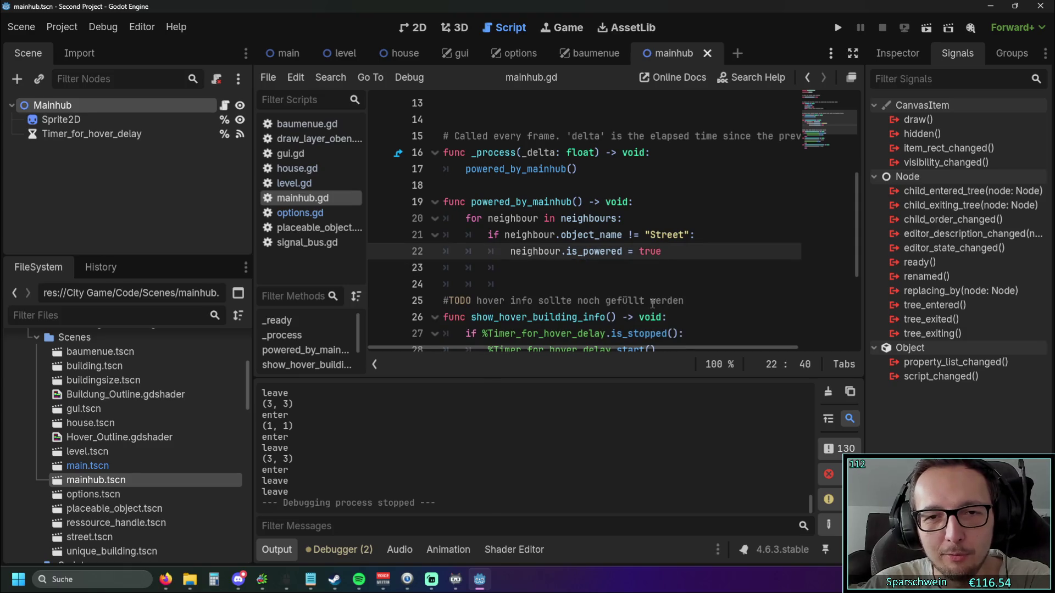
pyautogui.doubleClick(632, 235)
pyautogui.write('==')
pyautogui.click(651, 284)
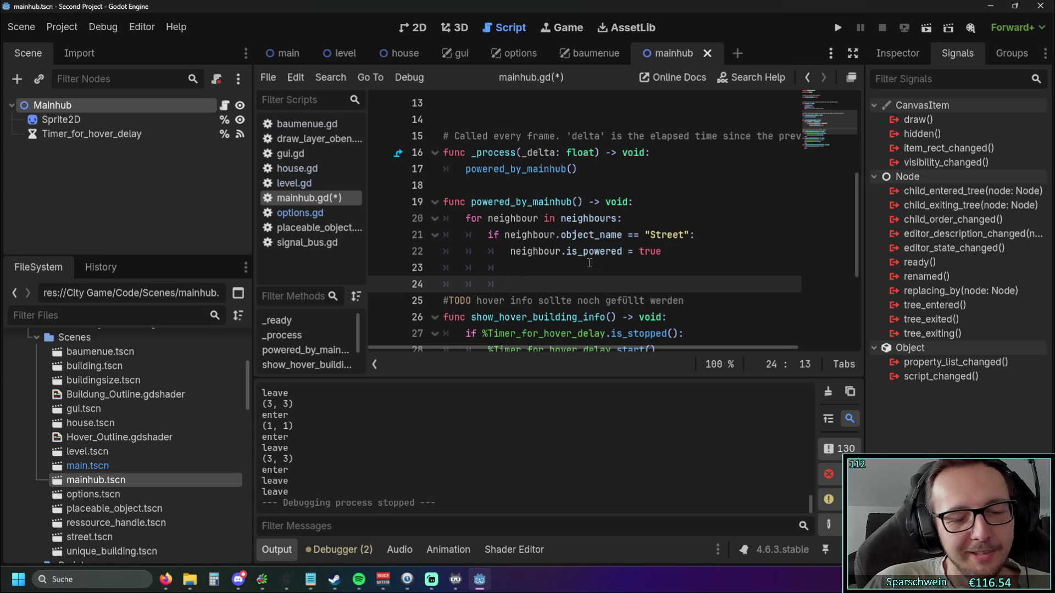
# - Review the edited powered_by_mainhub function in mainhub.gd
pyautogui.scroll(1, 565, 209)
pyautogui.scroll(-2, 564, 209)
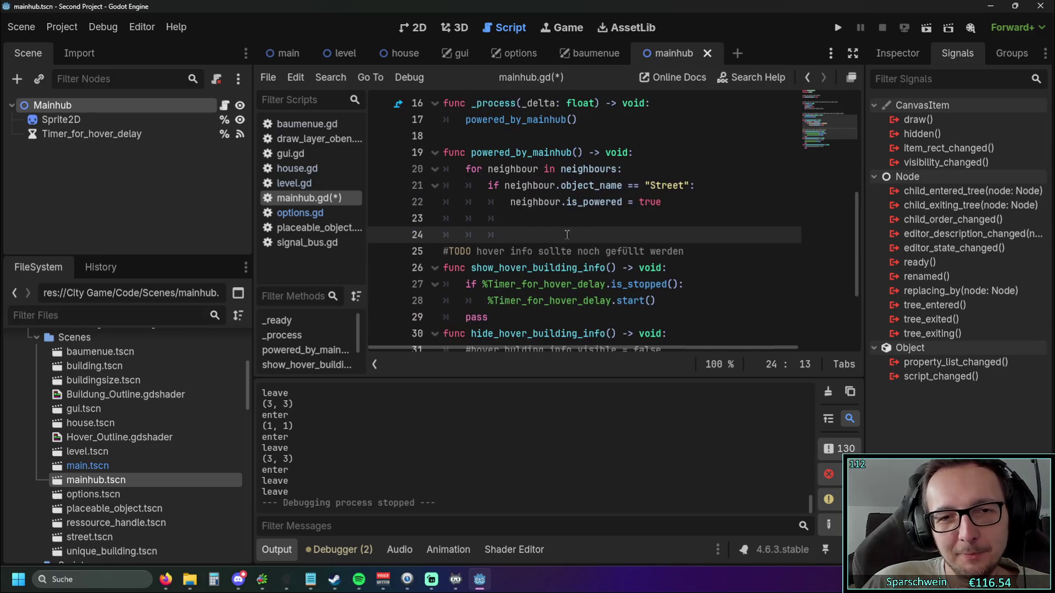
pyautogui.scroll(1, 564, 208)
pyautogui.moveTo(665, 251); pyautogui.dragTo(441, 209)
pyautogui.click(543, 267)
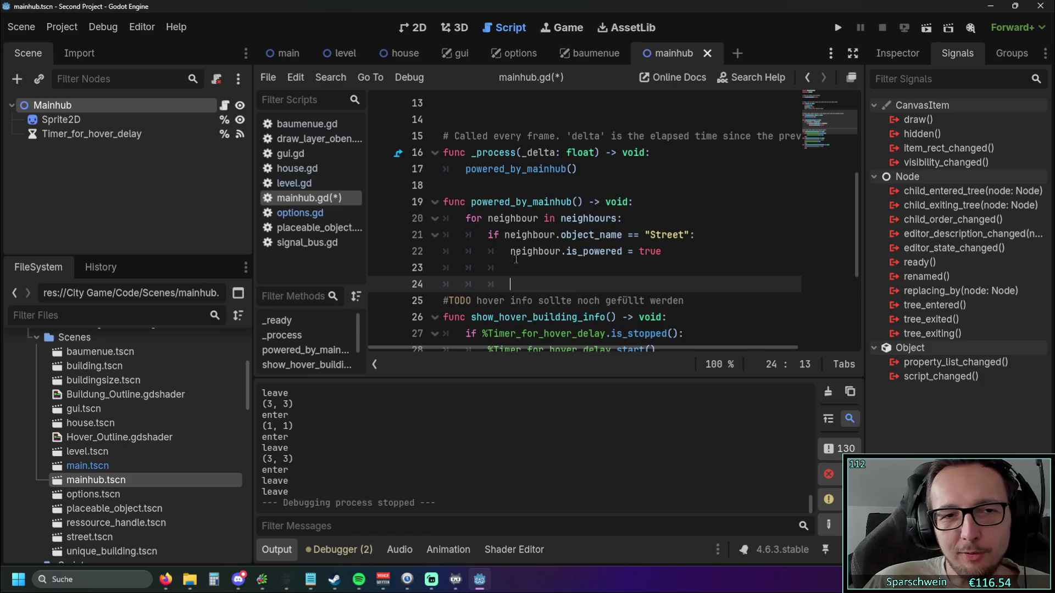
# - Switch to options.gd and resize the script list and Scene/FileSystem docks
pyautogui.click(291, 213)
pyautogui.moveTo(366, 216); pyautogui.dragTo(436, 217)
pyautogui.moveTo(254, 217)
pyautogui.mouseDown()
pyautogui.moveTo(160, 217)
pyautogui.moveTo(217, 233)
pyautogui.mouseUp()
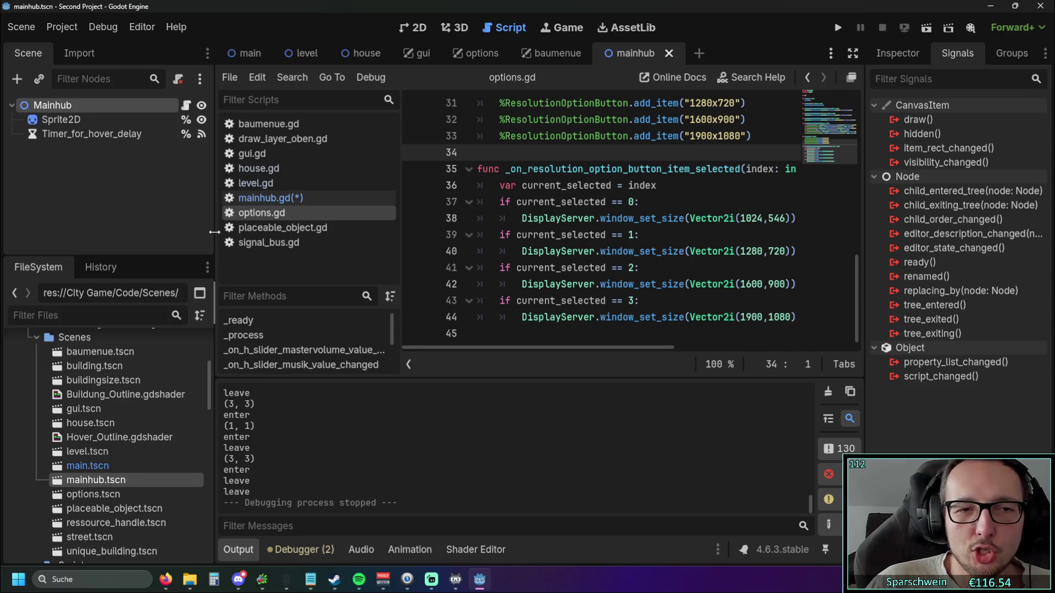
pyautogui.moveTo(400, 223); pyautogui.dragTo(373, 223)
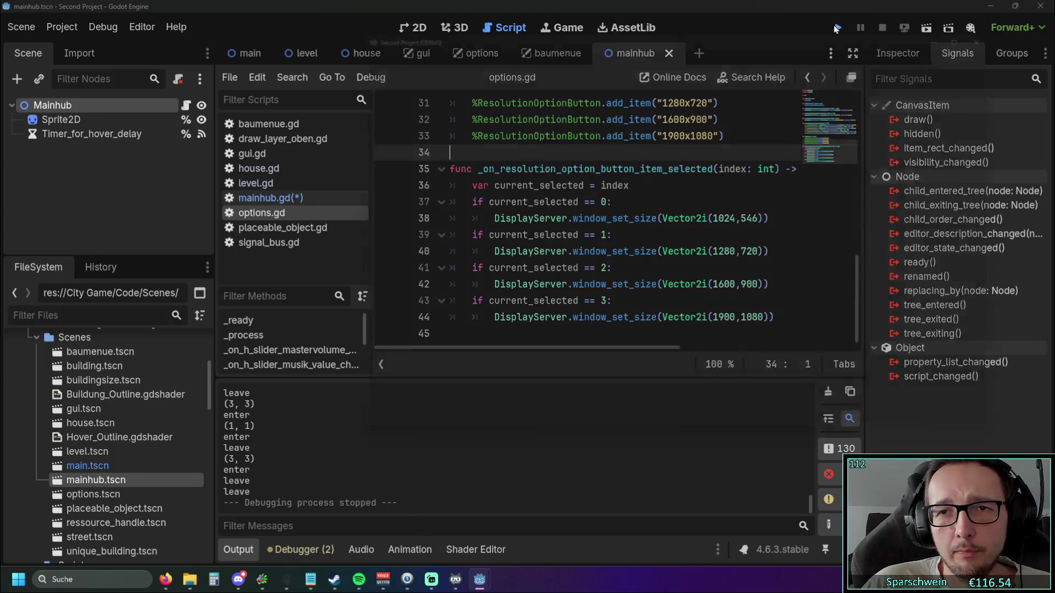
# - Run the project and flip the Baumenü between the house and 2x2 barrel, then close it
pyautogui.click(837, 28)
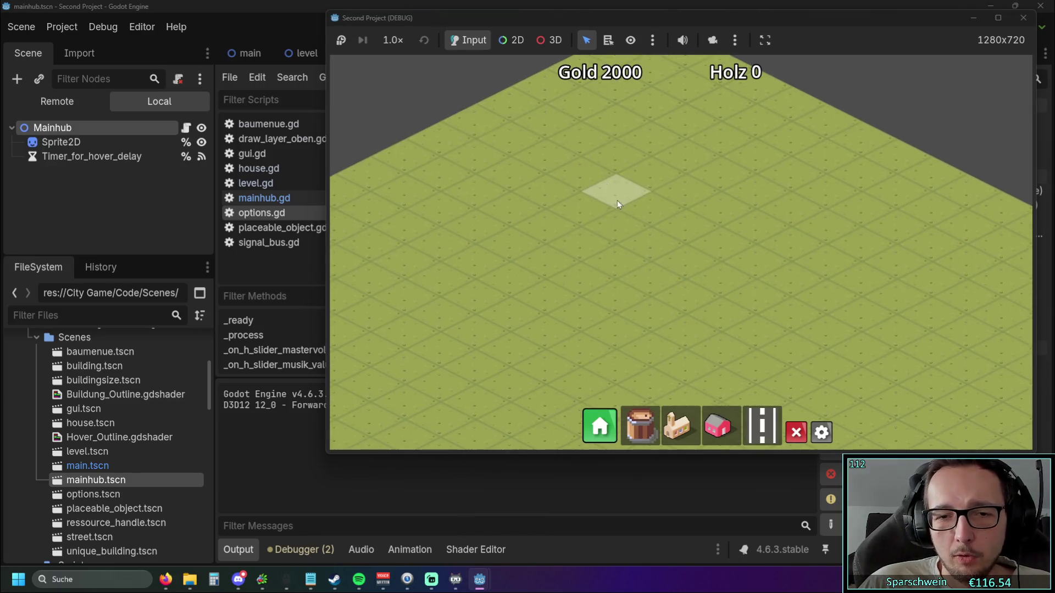
pyautogui.click(613, 427)
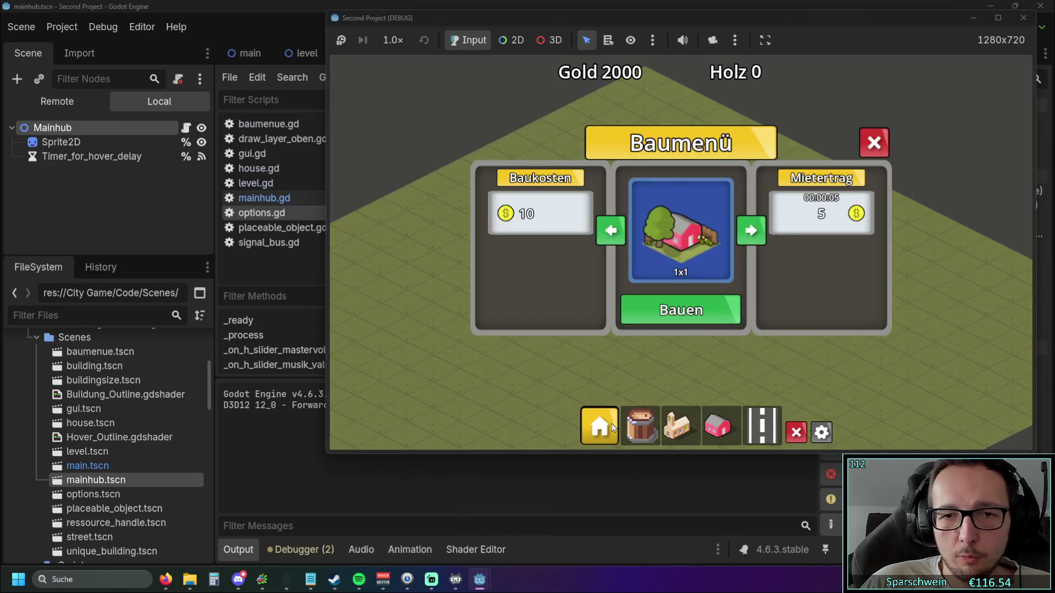
pyautogui.click(751, 230)
pyautogui.click(610, 230)
pyautogui.click(751, 230)
pyautogui.click(611, 230)
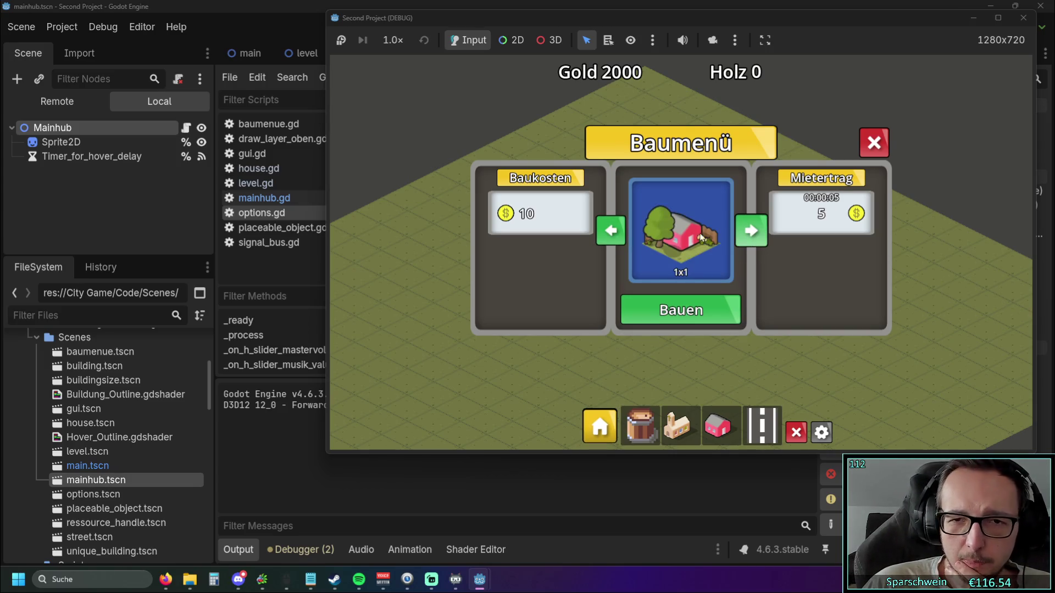
pyautogui.click(758, 230)
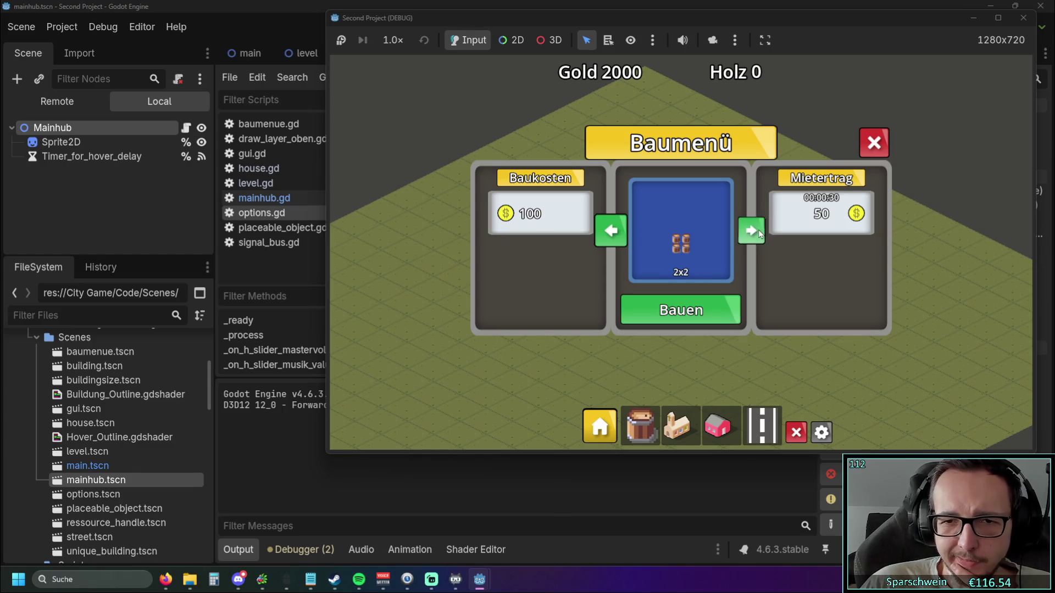
pyautogui.click(758, 229)
pyautogui.click(758, 229)
pyautogui.click(611, 231)
pyautogui.click(752, 233)
pyautogui.click(607, 229)
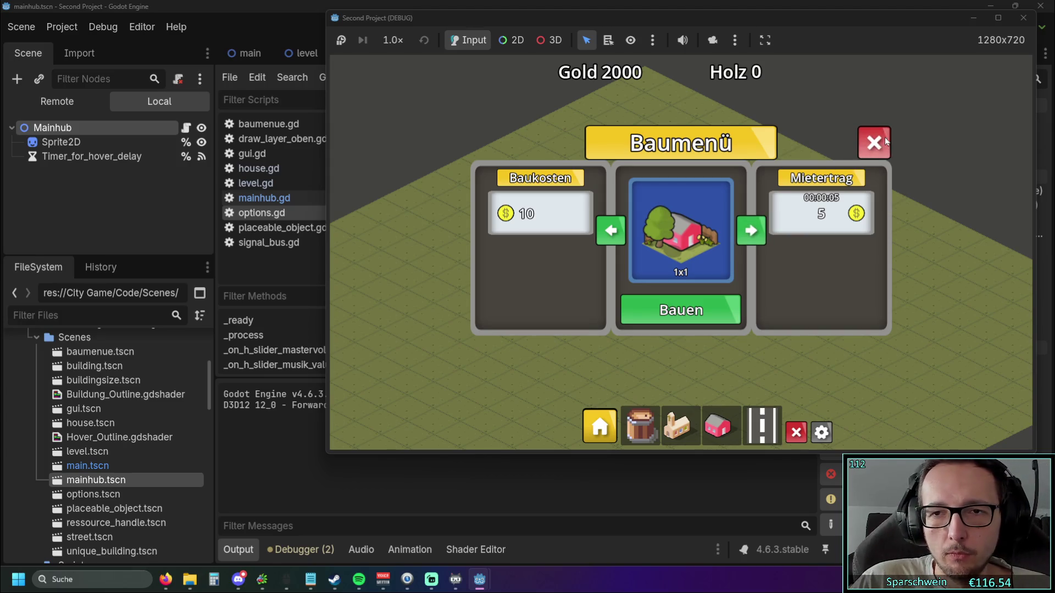
pyautogui.click(871, 142)
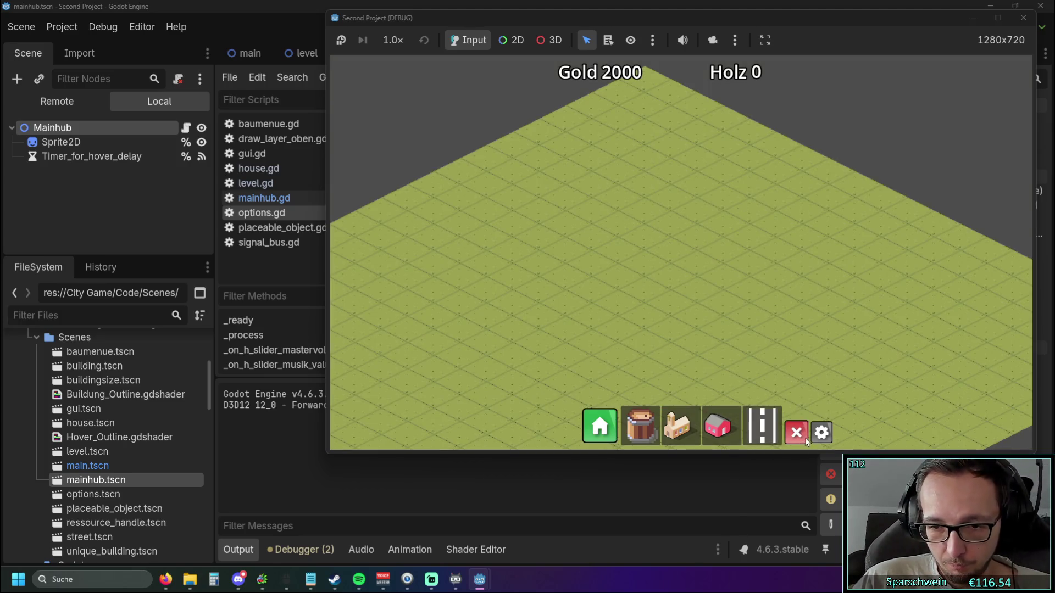
# - Place a Mainhub near the map centre and a Red House below it
pyautogui.click(681, 427)
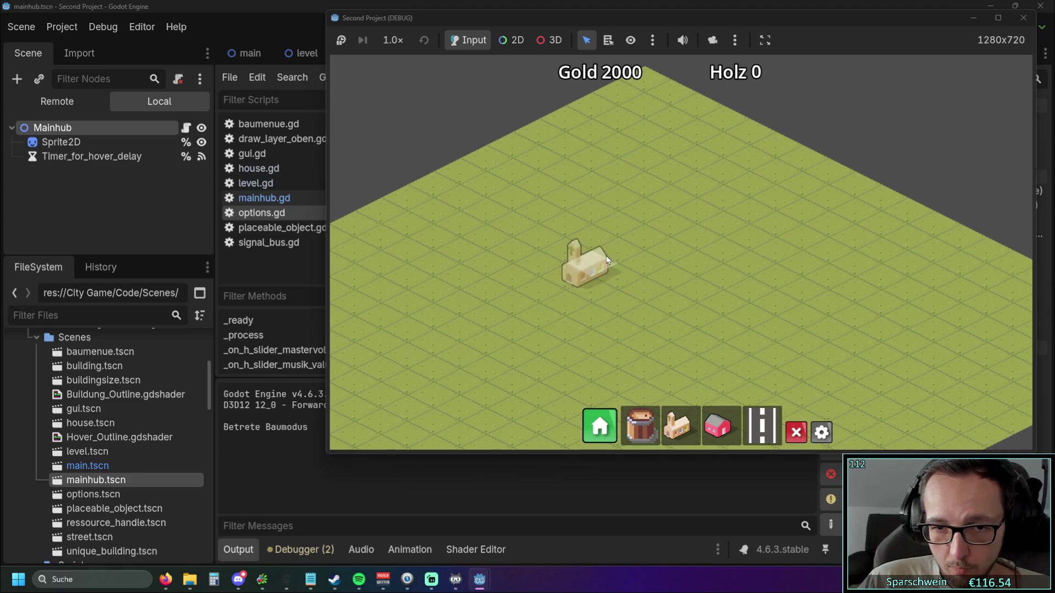
pyautogui.click(616, 269)
pyautogui.click(722, 427)
pyautogui.click(594, 321)
pyautogui.click(722, 427)
pyautogui.click(555, 311)
pyautogui.scroll(2, 580, 271)
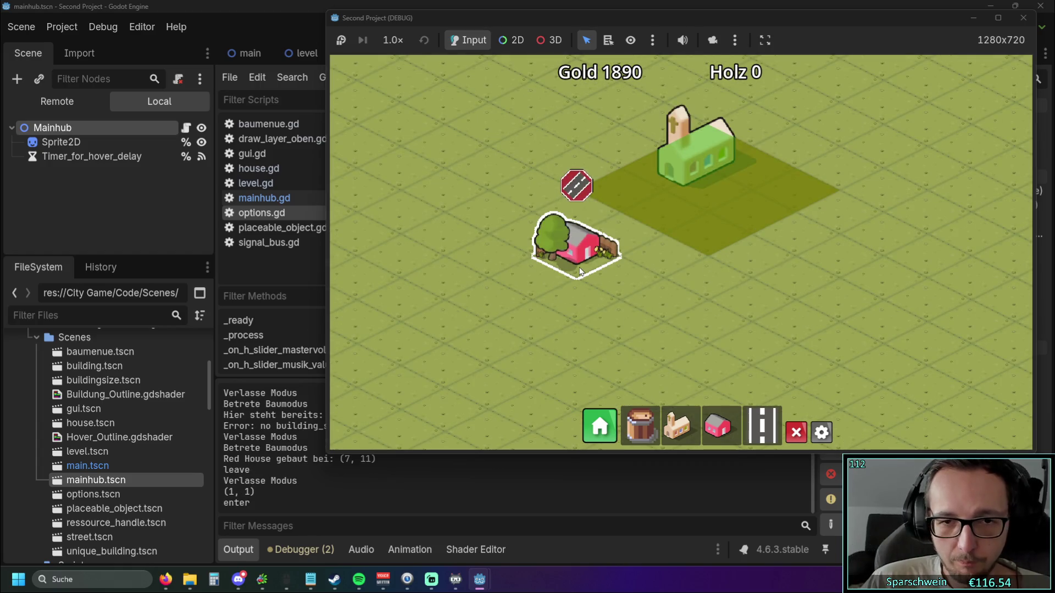
# - Lay a four-tile street below the Red House and place a Big Bucket under it
pyautogui.moveTo(580, 271)
pyautogui.click(761, 426)
pyautogui.moveTo(633, 242); pyautogui.dragTo(532, 322)
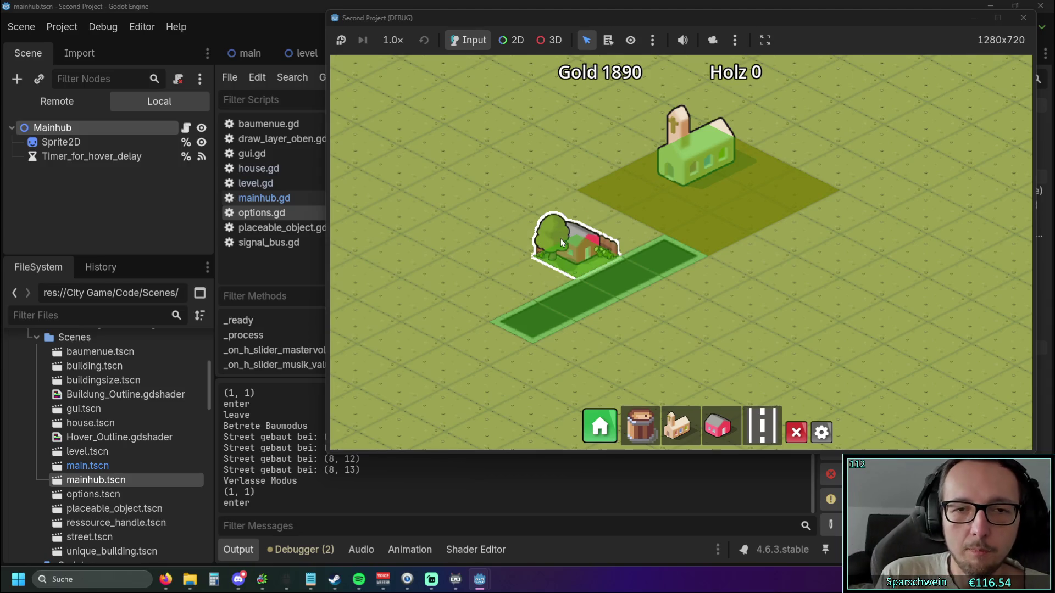
pyautogui.moveTo(561, 239)
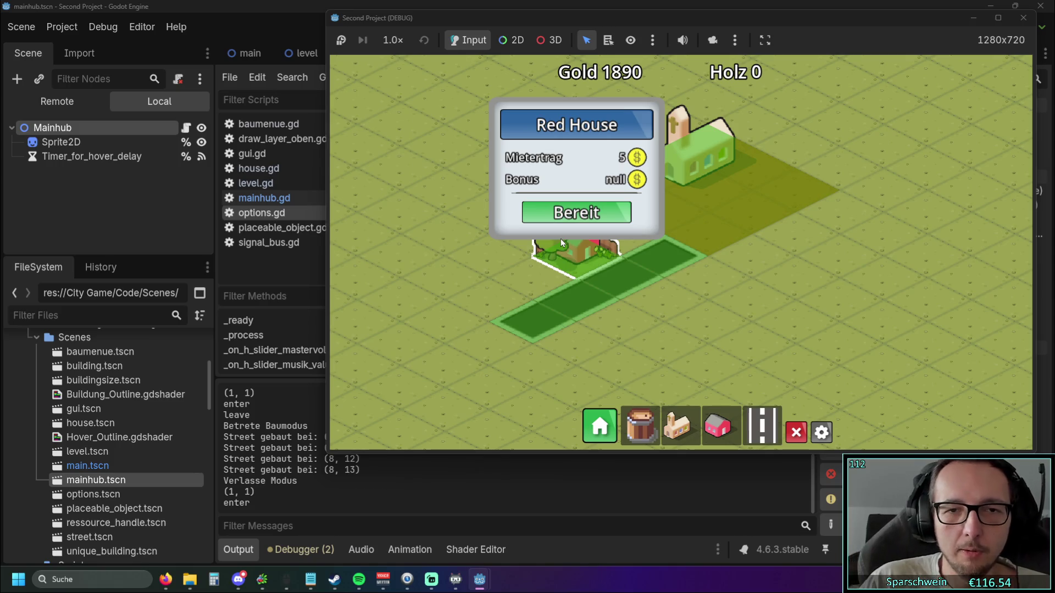
pyautogui.click(640, 426)
pyautogui.click(620, 344)
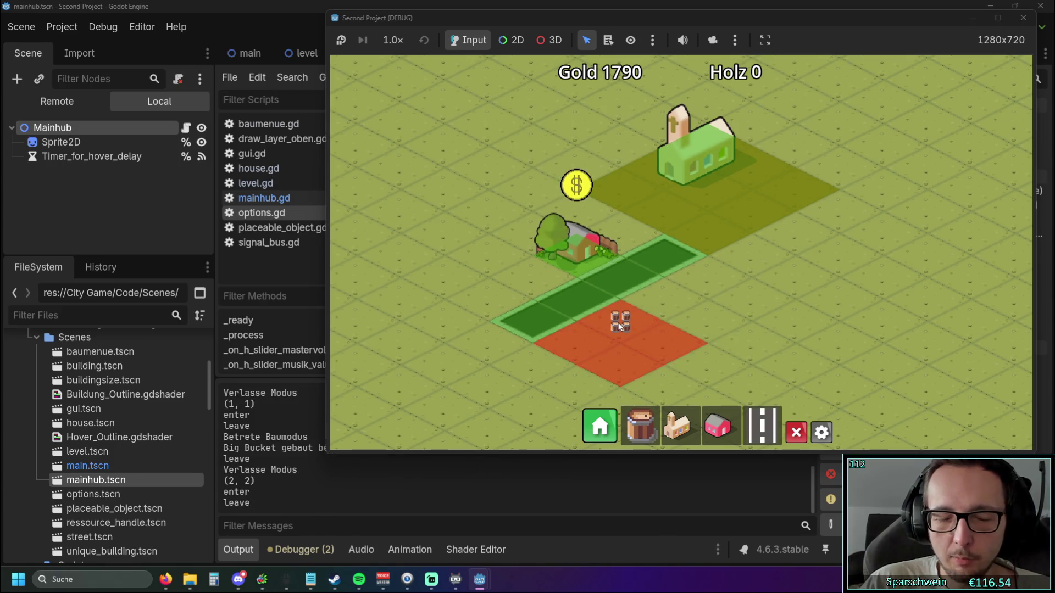
pyautogui.moveTo(624, 317)
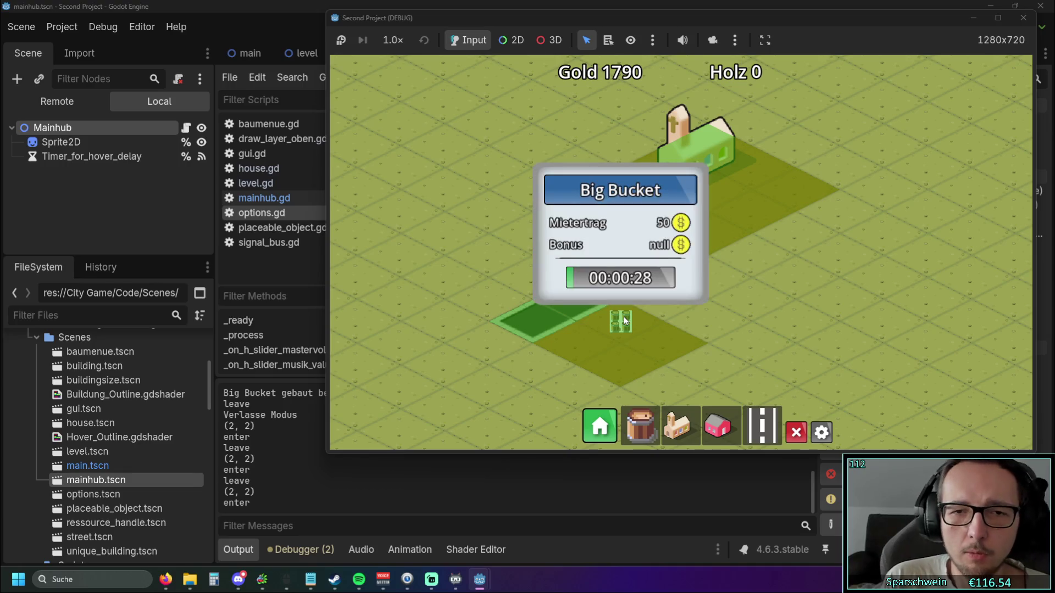
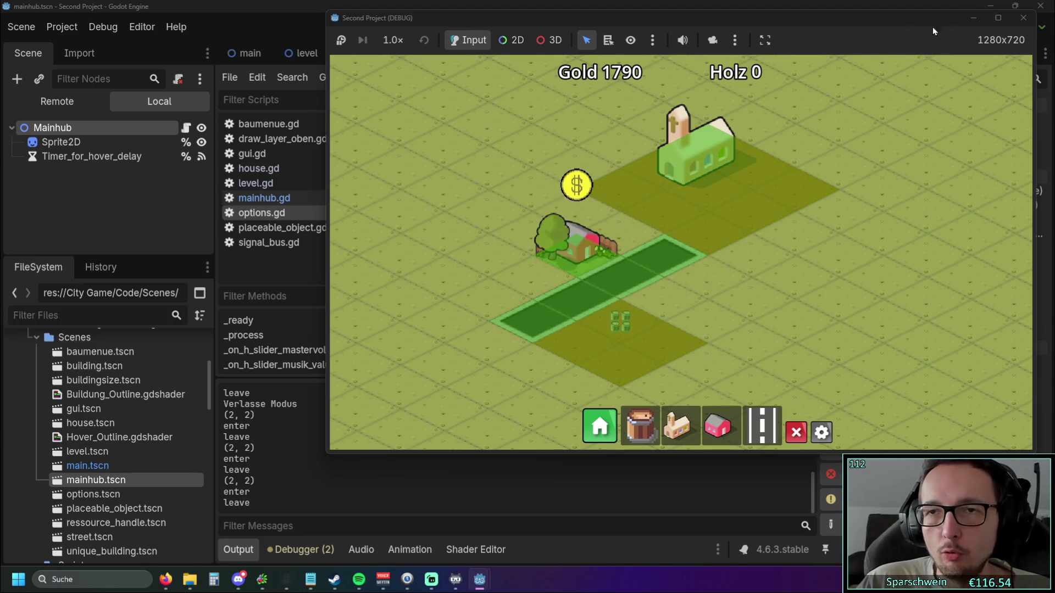
# - Restart the game, open Optionen, push master and music volume to 100%, then master back to 20%
pyautogui.click(1022, 17)
pyautogui.click(845, 28)
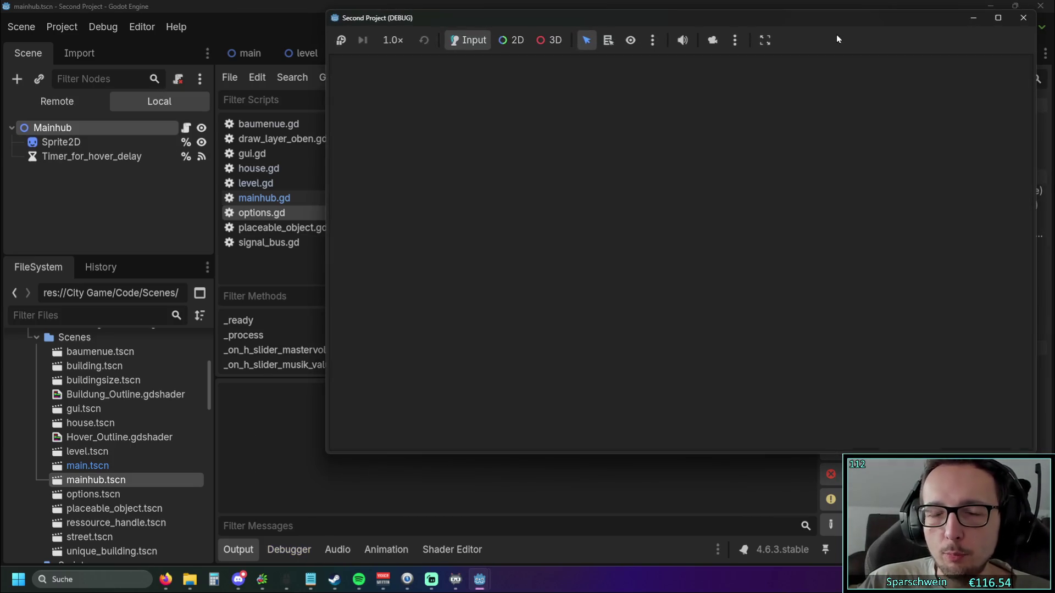
pyautogui.click(821, 432)
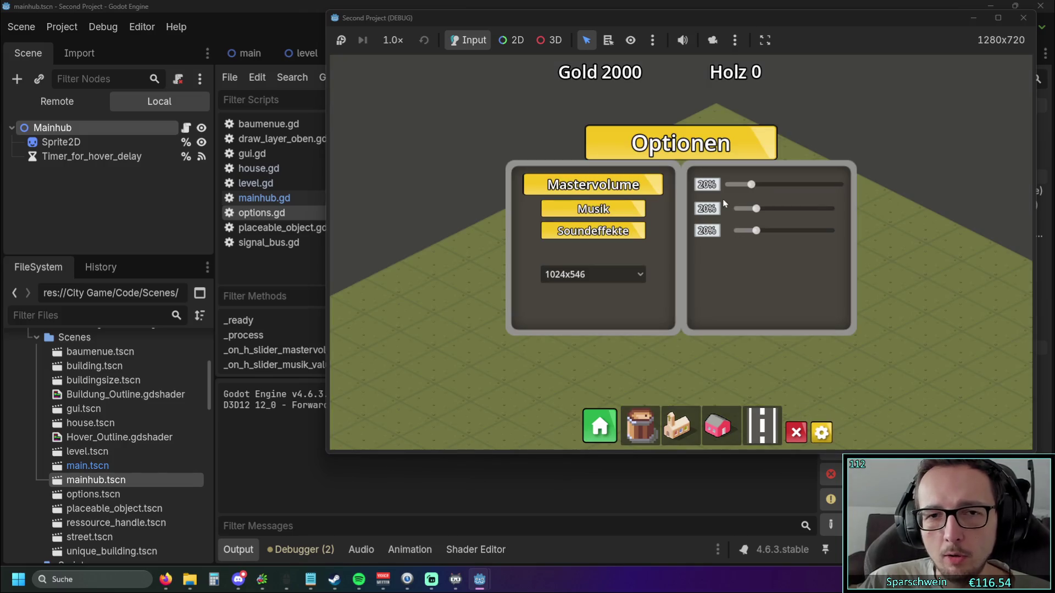
pyautogui.moveTo(754, 186); pyautogui.dragTo(840, 184)
pyautogui.click(774, 208)
pyautogui.moveTo(784, 208)
pyautogui.mouseDown()
pyautogui.moveTo(859, 207)
pyautogui.moveTo(757, 214)
pyautogui.mouseUp()
pyautogui.moveTo(838, 184); pyautogui.dragTo(751, 192)
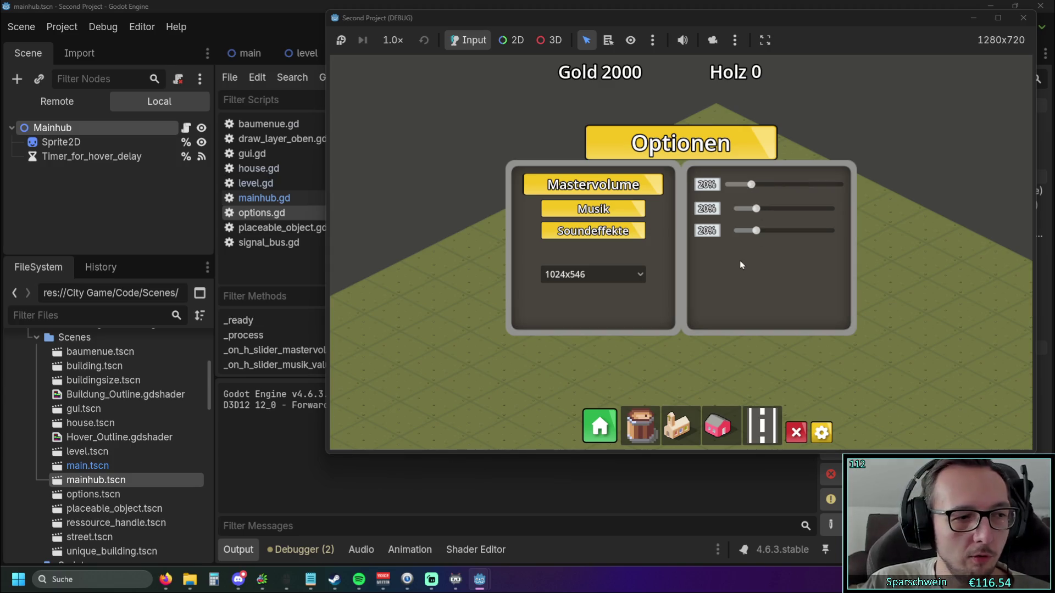
# - Set master volume to 70%, music to 45% then 20%, and sound effects to 25%
pyautogui.scroll(2, 447, 308)
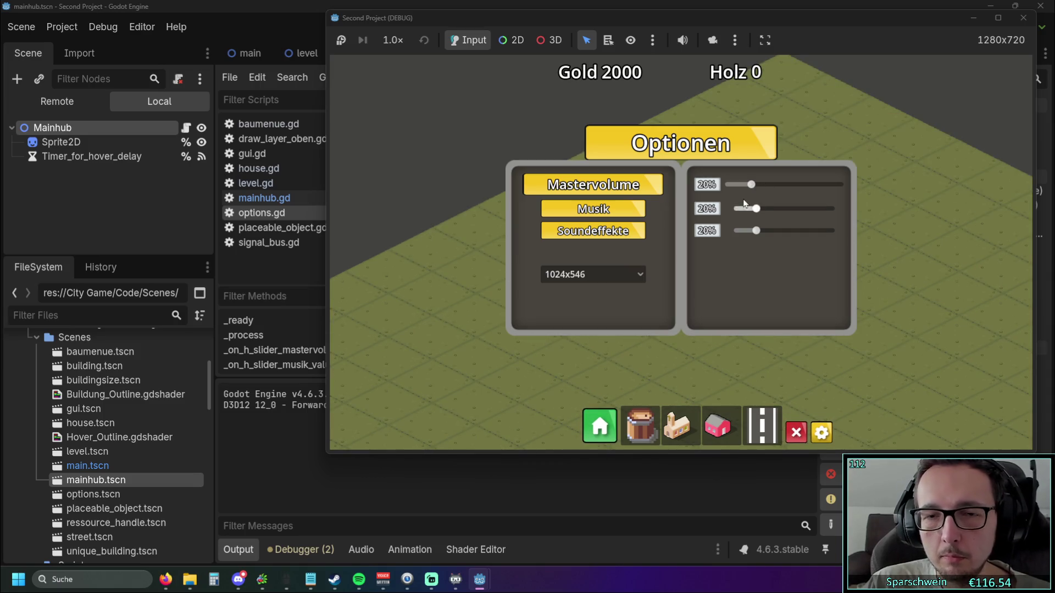
pyautogui.moveTo(751, 185); pyautogui.dragTo(789, 185)
pyautogui.click(806, 185)
pyautogui.click(779, 209)
pyautogui.moveTo(754, 232)
pyautogui.mouseDown()
pyautogui.moveTo(793, 231)
pyautogui.moveTo(757, 236)
pyautogui.moveTo(765, 189)
pyautogui.moveTo(749, 190)
pyautogui.moveTo(861, 191)
pyautogui.mouseUp()
pyautogui.scroll(-1, 786, 190)
pyautogui.moveTo(771, 213)
pyautogui.mouseDown()
pyautogui.moveTo(838, 208)
pyautogui.moveTo(756, 209)
pyautogui.mouseUp()
pyautogui.scroll(-8, 812, 193)
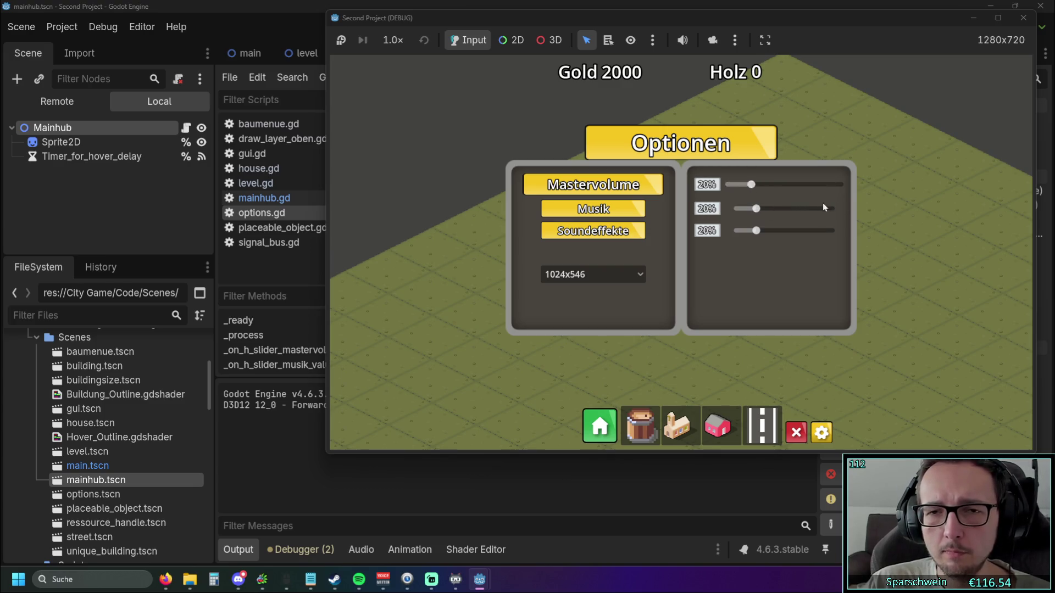
# - Reopen the options panel, choose the 1280x720 resolution, and stop the game
pyautogui.click(822, 432)
pyautogui.click(821, 432)
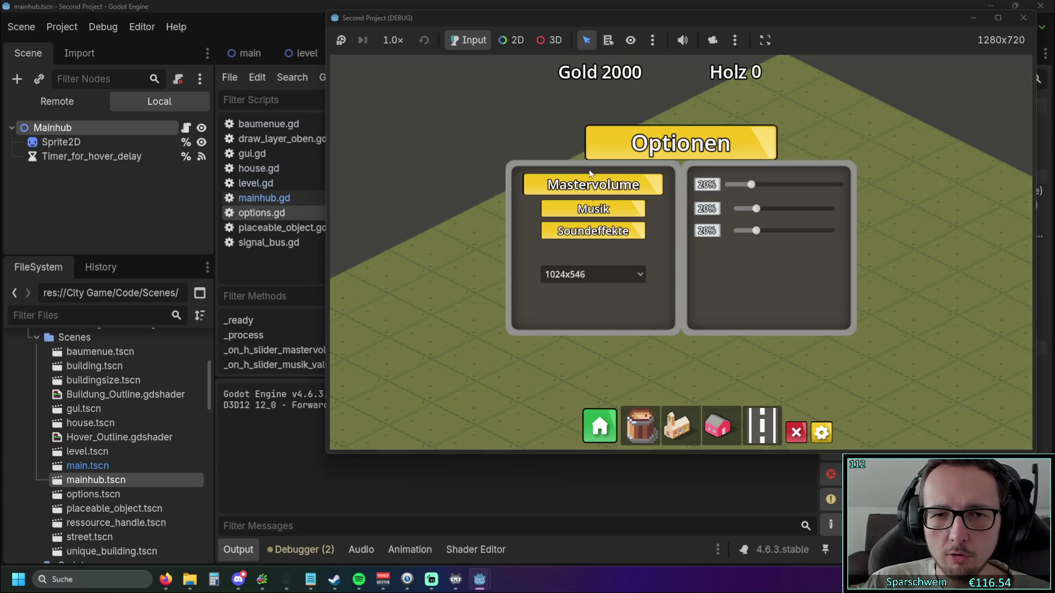
pyautogui.click(638, 279)
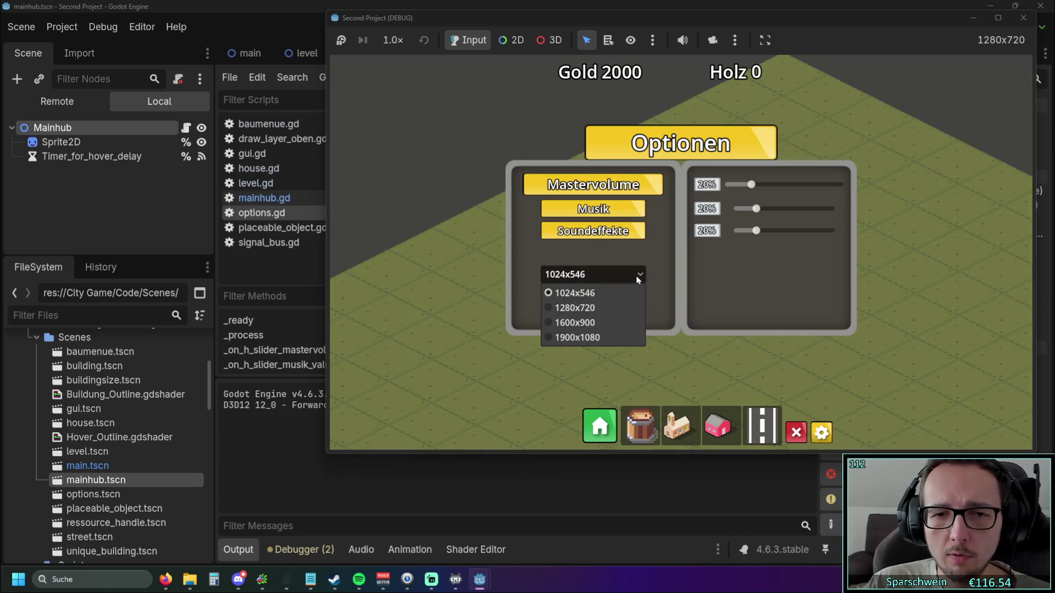
pyautogui.click(590, 309)
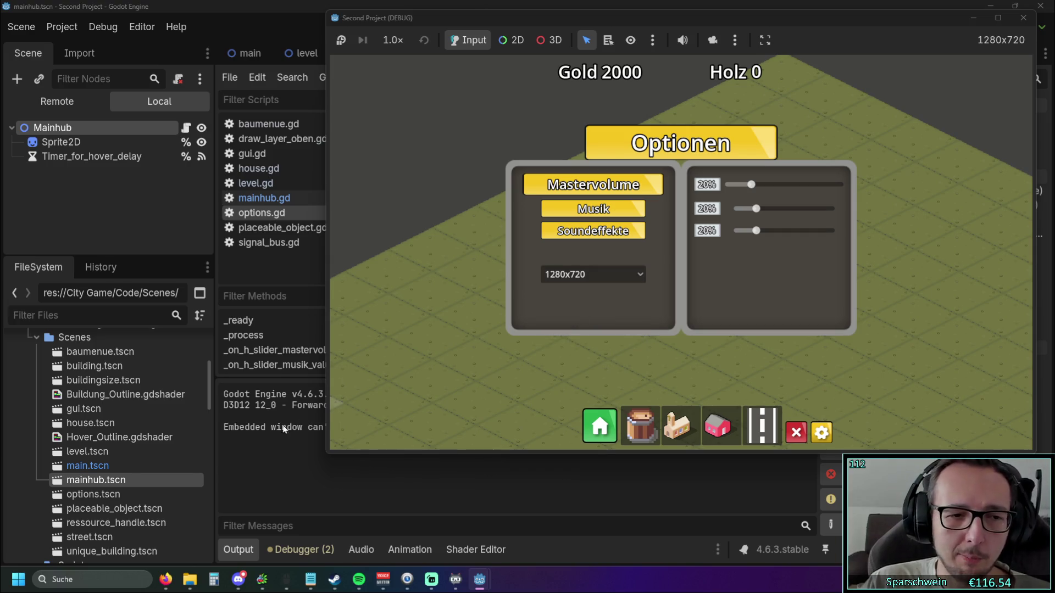
pyautogui.click(1023, 17)
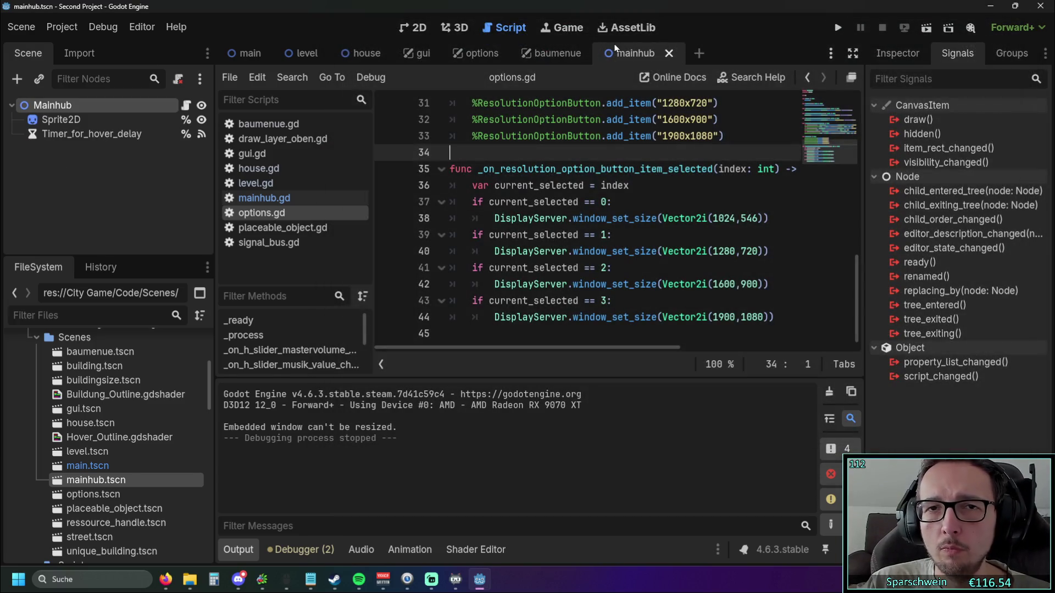
# - Turn off Embed Game on Next Play in the Game workspace and run the game
pyautogui.click(562, 27)
pyautogui.click(652, 79)
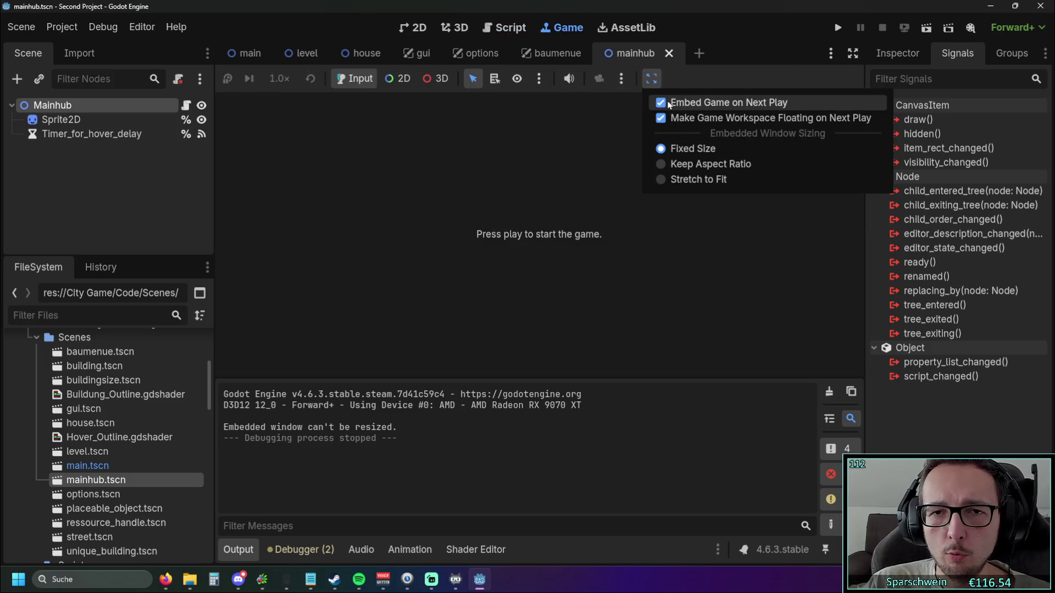
pyautogui.click(661, 103)
pyautogui.click(839, 27)
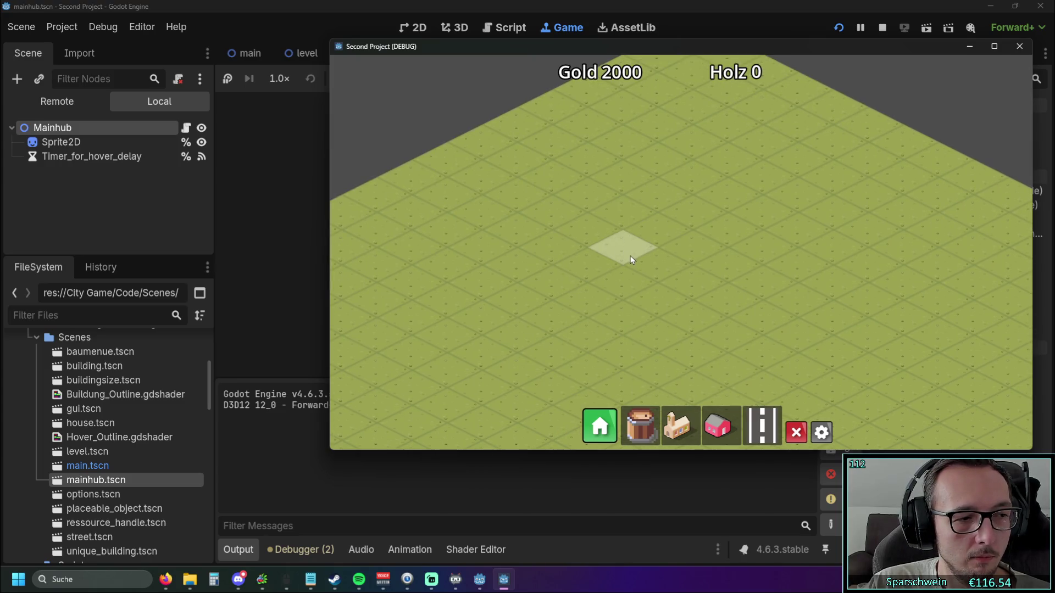
# - In Optionen, pick 1280x720 and then 1024x546 to shrink the game window
pyautogui.scroll(-2, 634, 262)
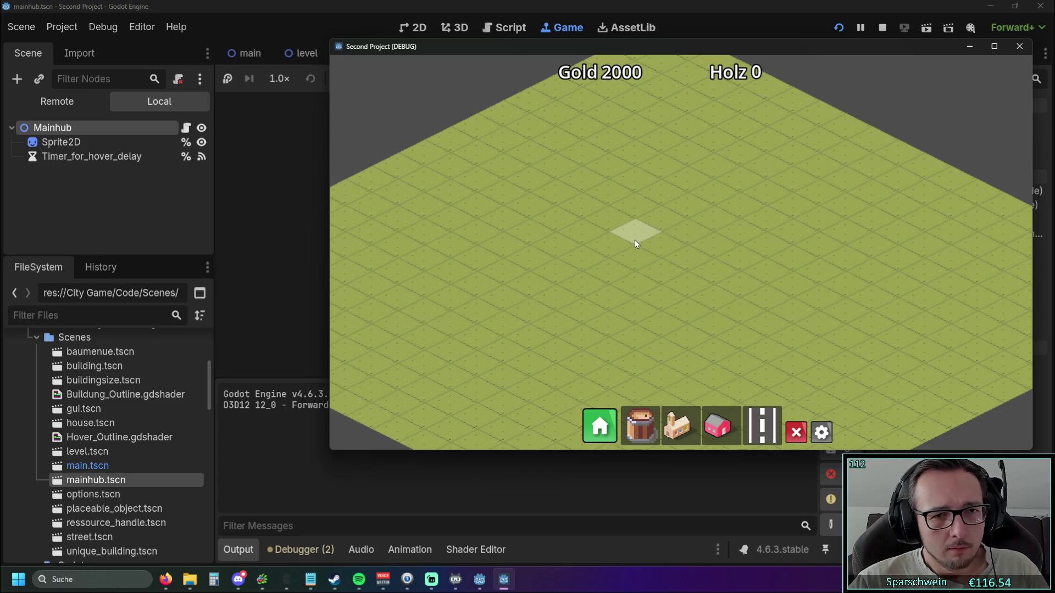
pyautogui.click(821, 432)
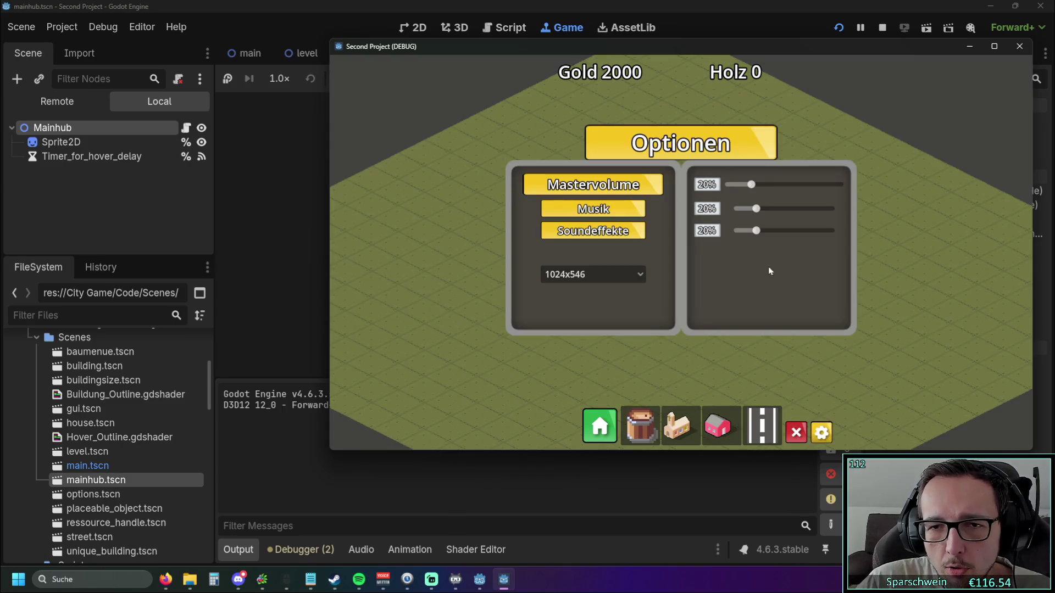
pyautogui.click(598, 275)
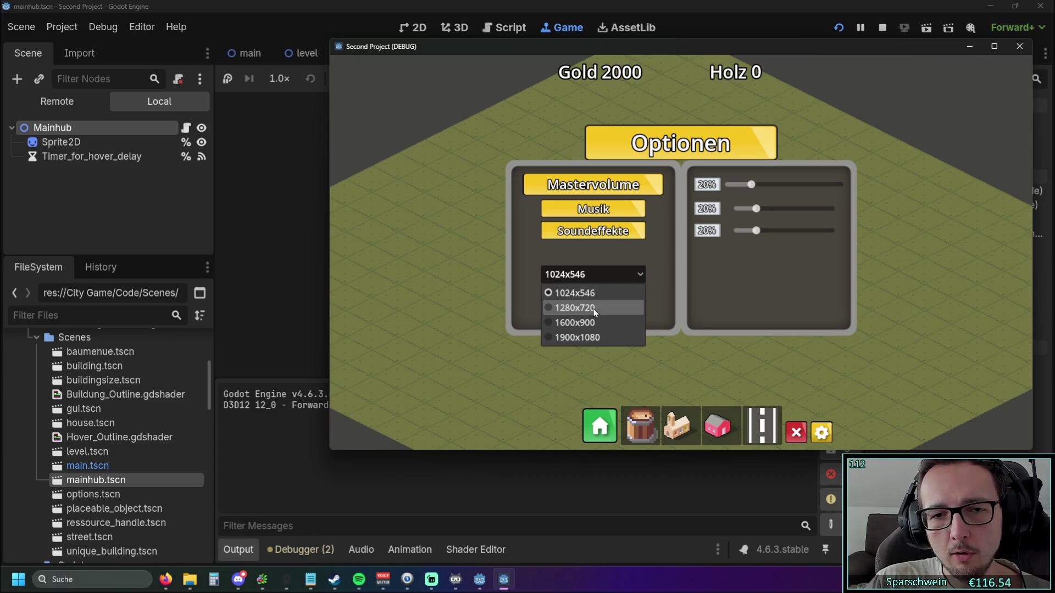
pyautogui.click(594, 309)
pyautogui.click(596, 277)
pyautogui.click(597, 293)
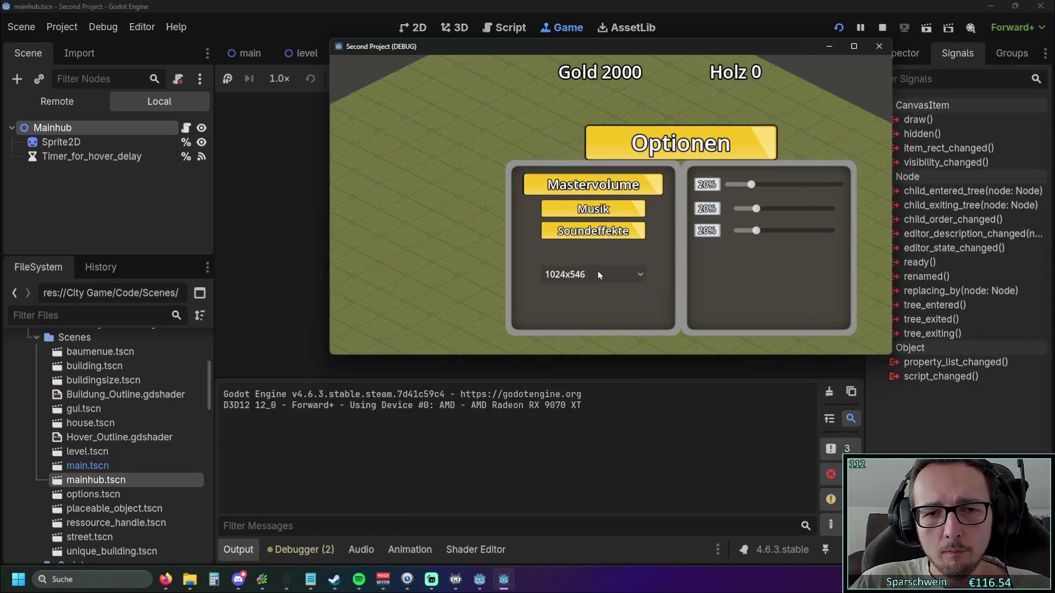
# - Move the game window left, switch back to 1280x720, and close the game window
pyautogui.moveTo(621, 50)
pyautogui.mouseDown()
pyautogui.moveTo(538, 56)
pyautogui.moveTo(587, 56)
pyautogui.mouseUp()
pyautogui.click(611, 285)
pyautogui.click(548, 314)
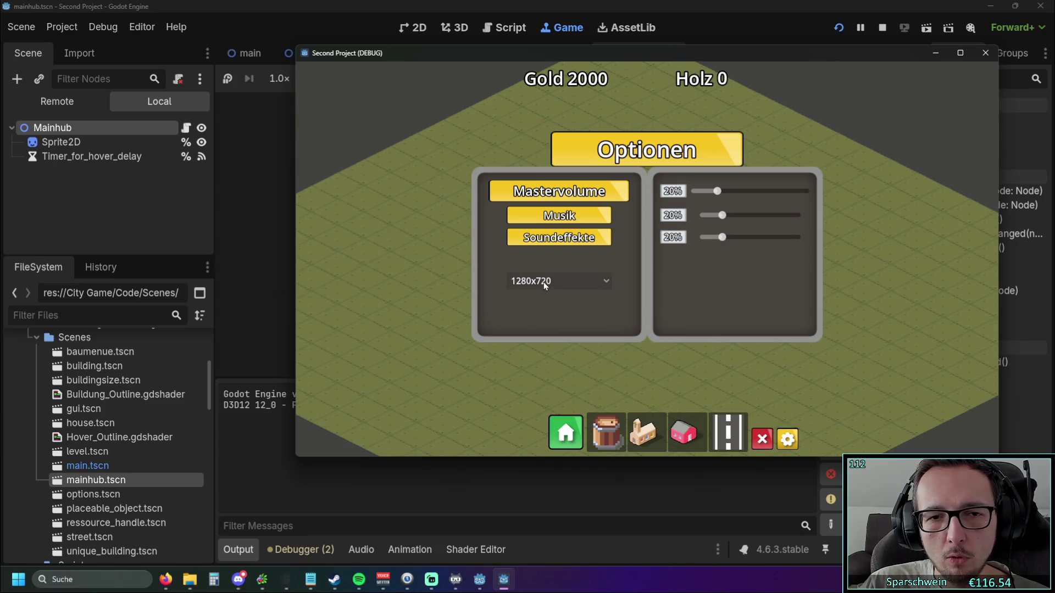
pyautogui.click(544, 284)
pyautogui.click(553, 283)
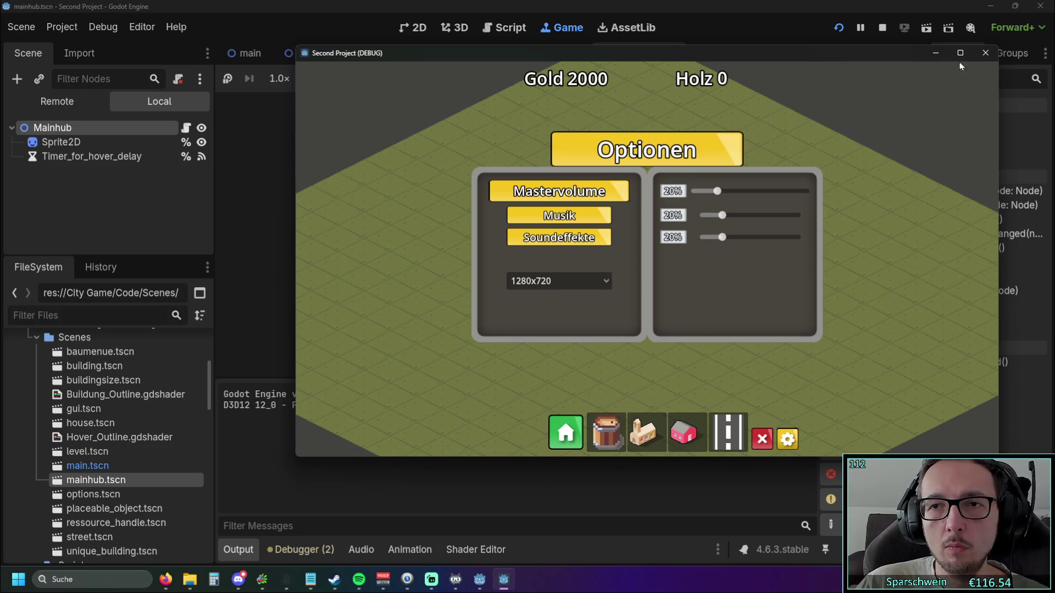
pyautogui.click(985, 52)
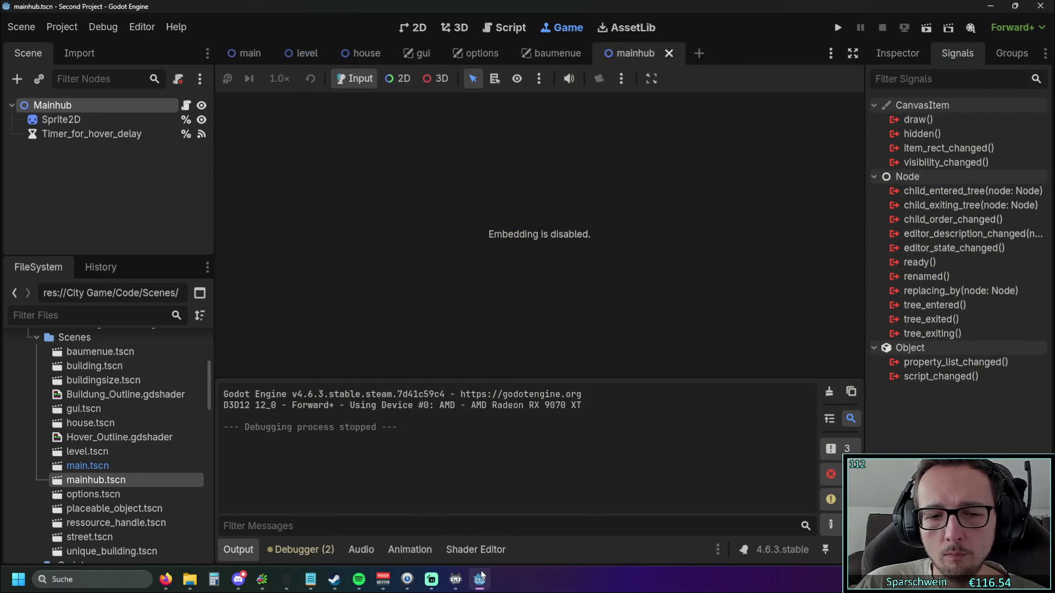
# - Return to options.gd and scroll around the resolution handler near line 36
pyautogui.click(503, 28)
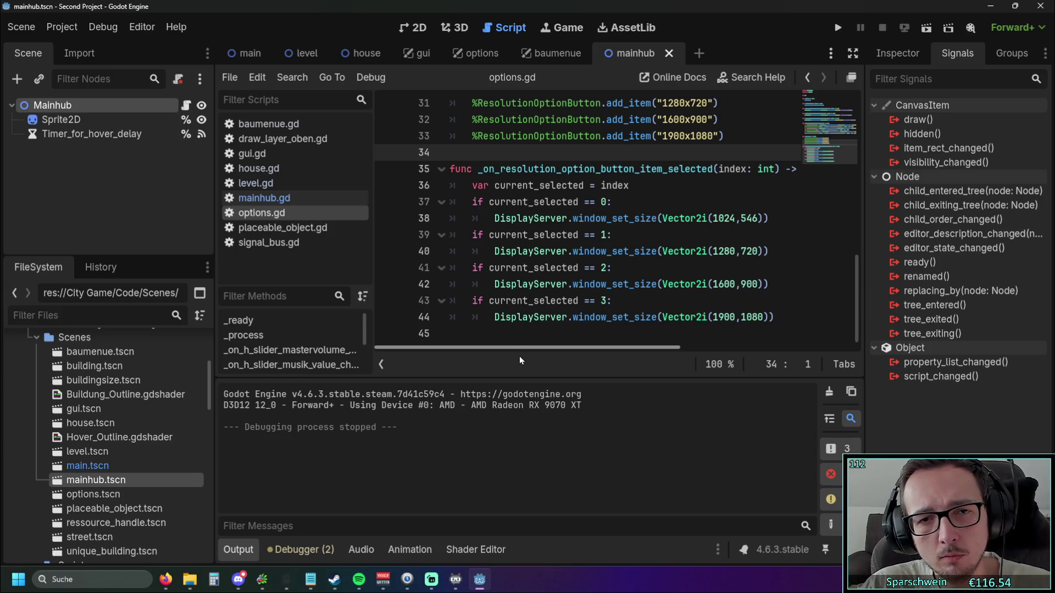
pyautogui.click(639, 185)
pyautogui.scroll(4, 641, 197)
pyautogui.scroll(2, 641, 198)
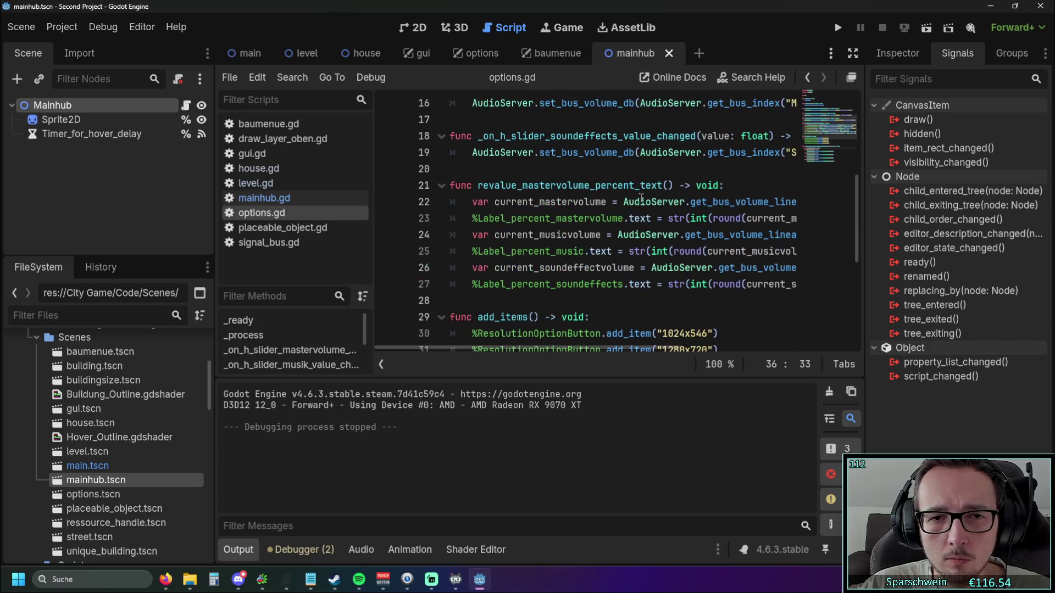
pyautogui.scroll(-6, 642, 198)
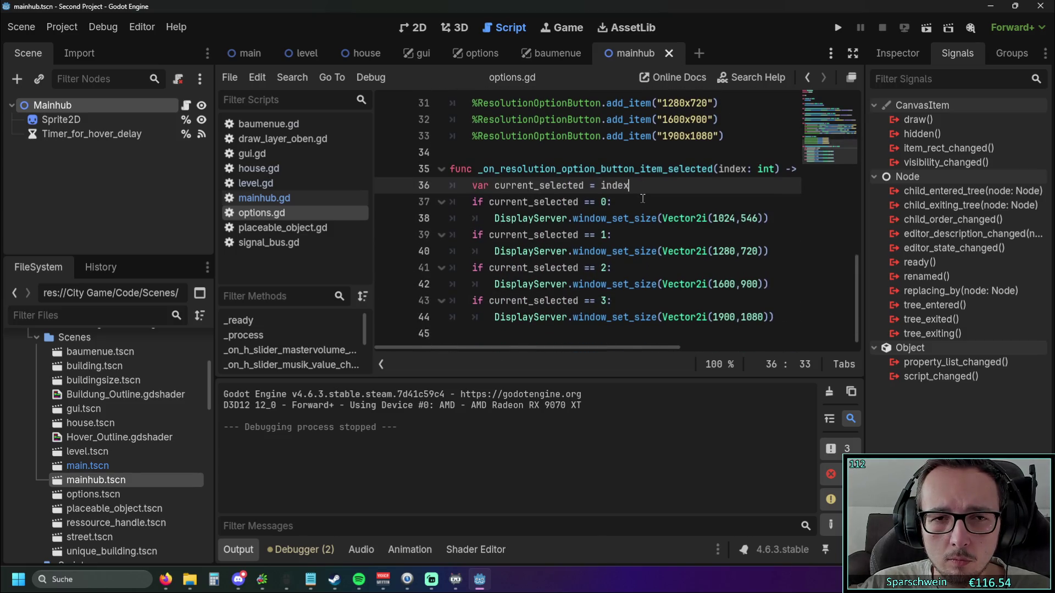
pyautogui.scroll(1, 642, 198)
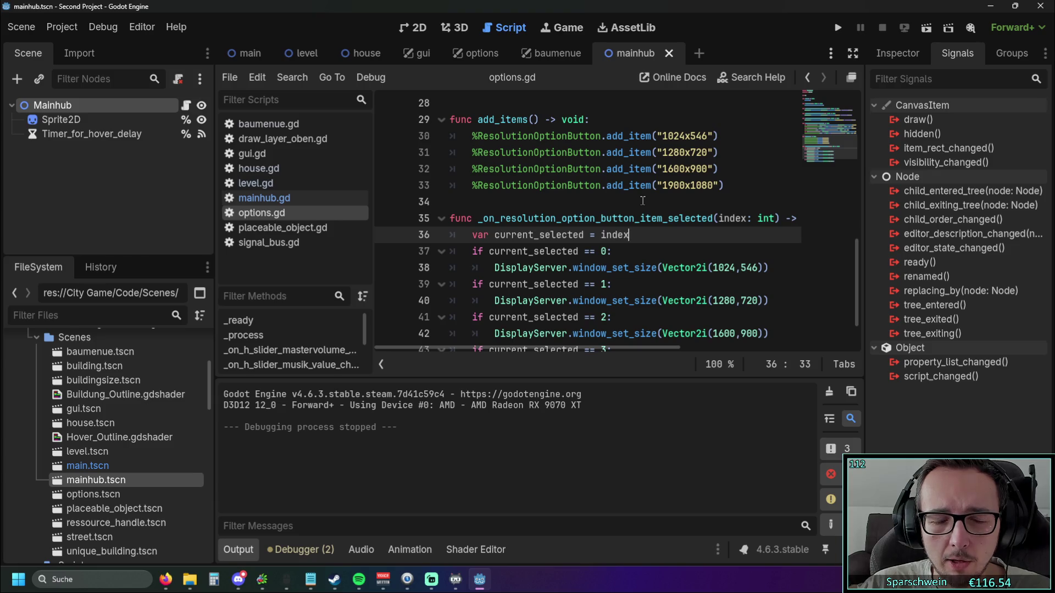
pyautogui.scroll(2, 642, 200)
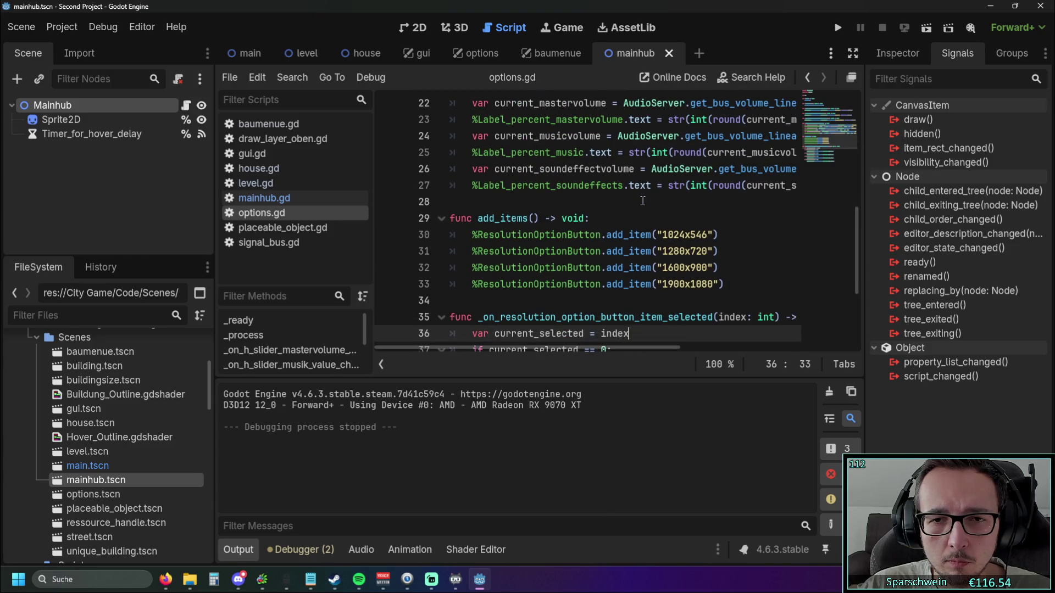
pyautogui.scroll(1, 642, 201)
pyautogui.scroll(-3, 642, 200)
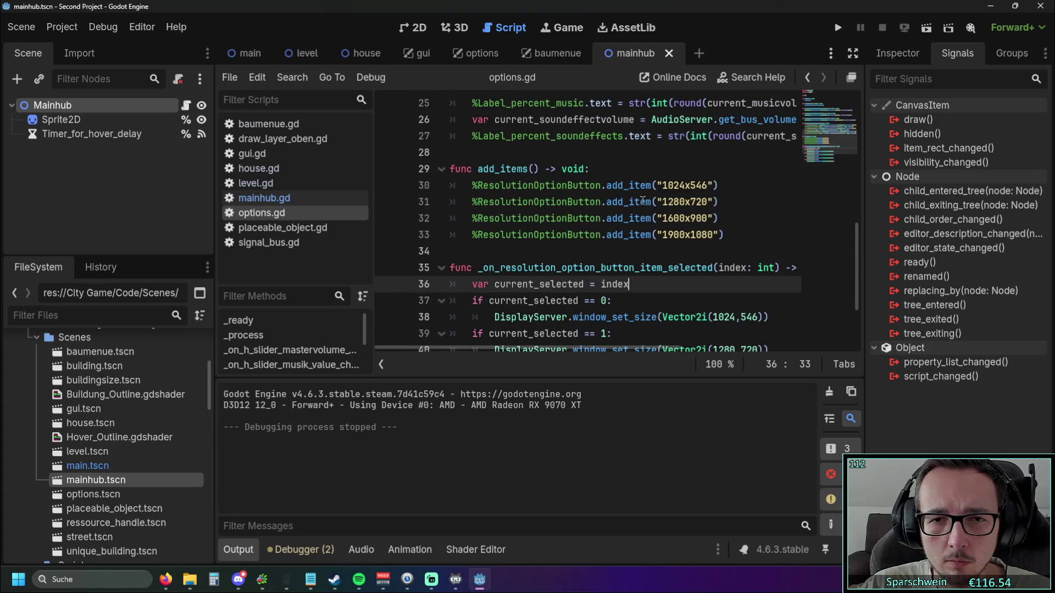
pyautogui.scroll(-1, 642, 201)
pyautogui.moveTo(538, 353)
pyautogui.mouseDown()
pyautogui.moveTo(585, 349)
pyautogui.moveTo(523, 355)
pyautogui.moveTo(571, 355)
pyautogui.mouseUp()
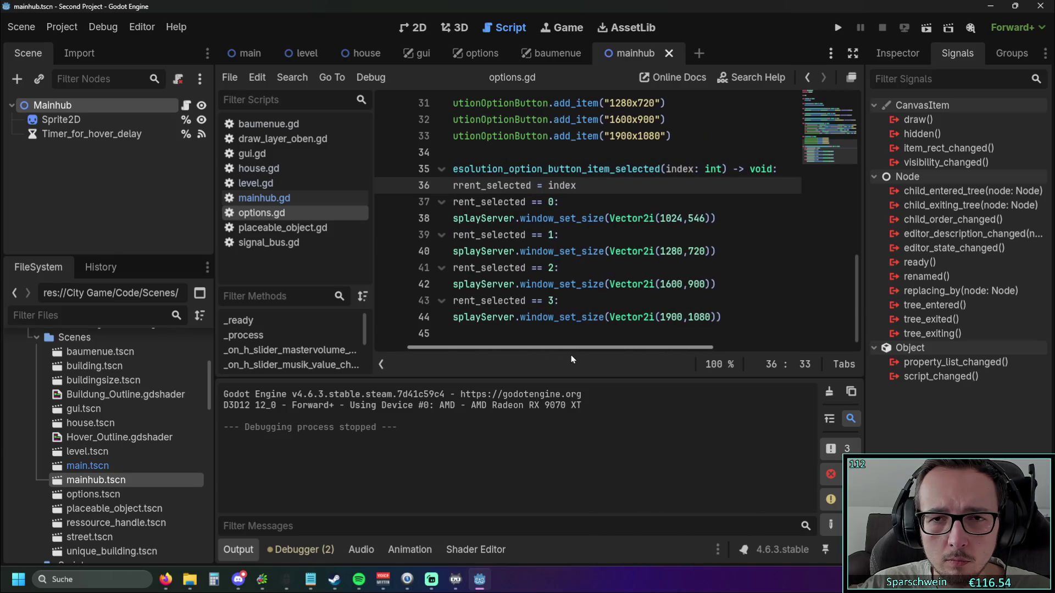
# - Add '= 1' after int in the handler's index parameter on line 35
pyautogui.click(722, 168)
pyautogui.write('= 1')
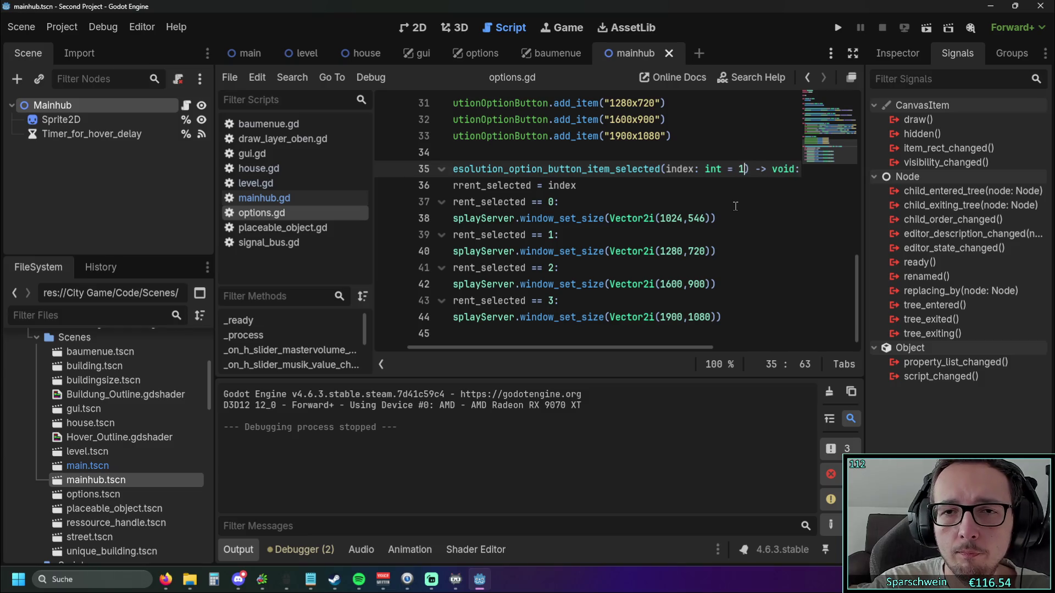
pyautogui.click(735, 206)
pyautogui.click(623, 334)
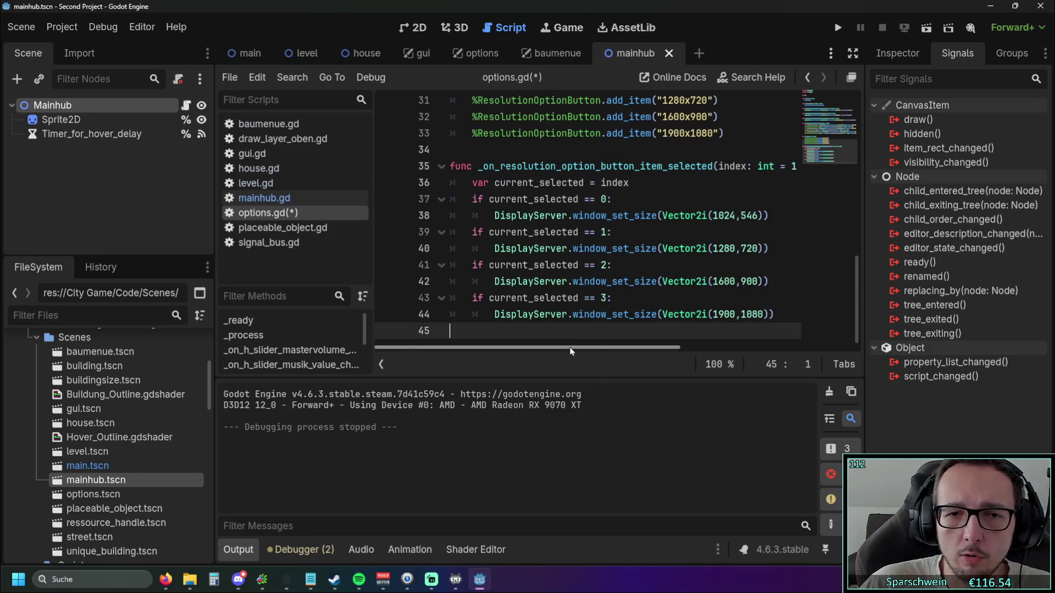
pyautogui.click(728, 216)
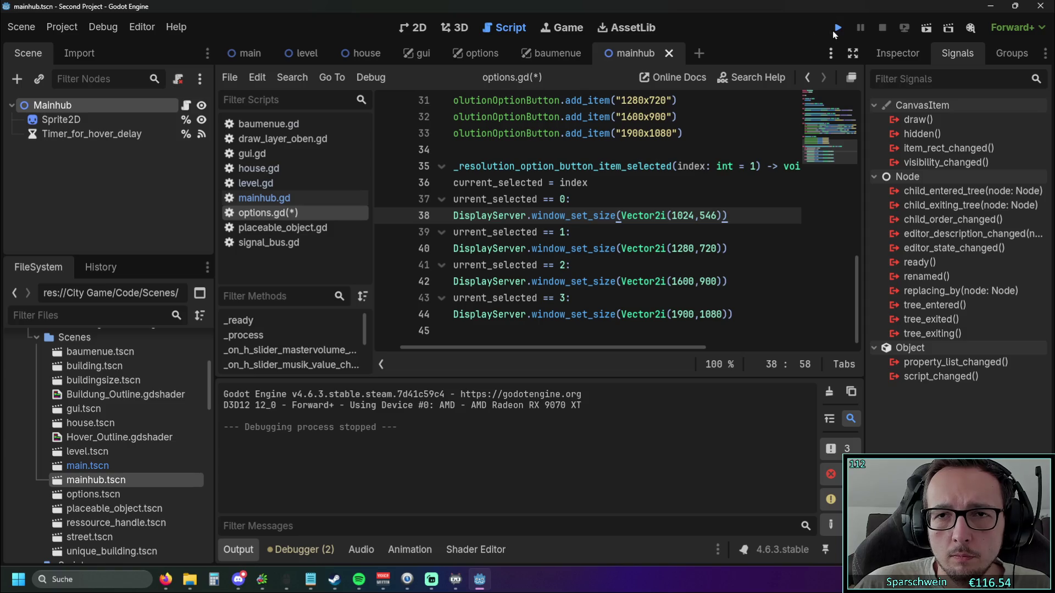
# - Test-run the game's options panel, then remove the default value from the handler's index parameter
pyautogui.click(832, 30)
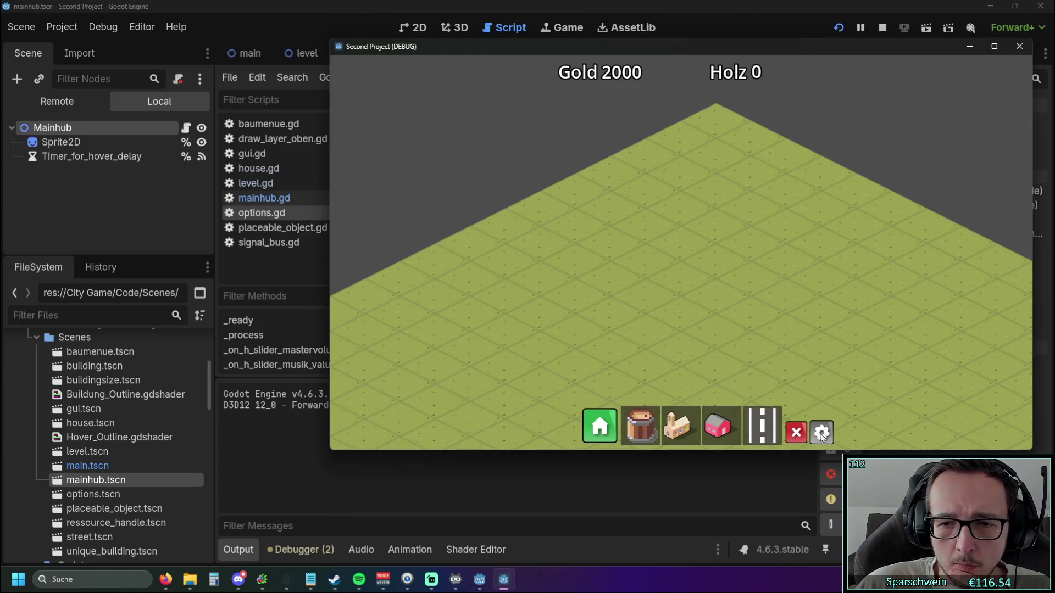
pyautogui.click(822, 432)
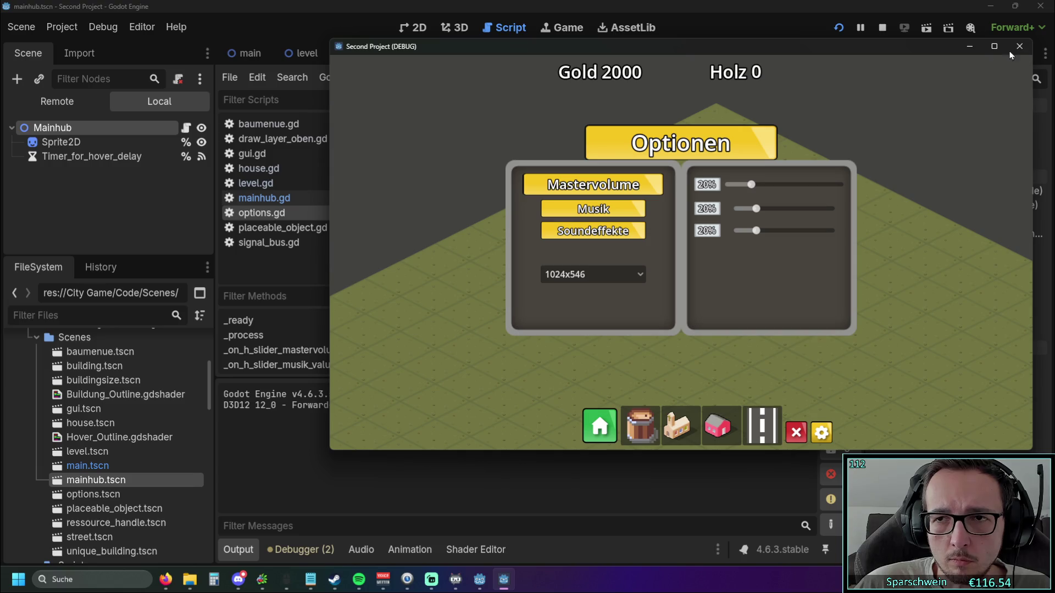
pyautogui.click(1018, 47)
pyautogui.click(760, 166)
pyautogui.press('BackSpace')
pyautogui.press('BackSpace')
pyautogui.press('BackSpace')
# - Replace index with 1 in the current_selected assignment on line 36
pyautogui.click(766, 233)
pyautogui.moveTo(521, 350); pyautogui.dragTo(449, 351)
pyautogui.hotkey('ctrl', 'z')
pyautogui.moveTo(603, 235); pyautogui.dragTo(489, 233)
pyautogui.click(642, 187)
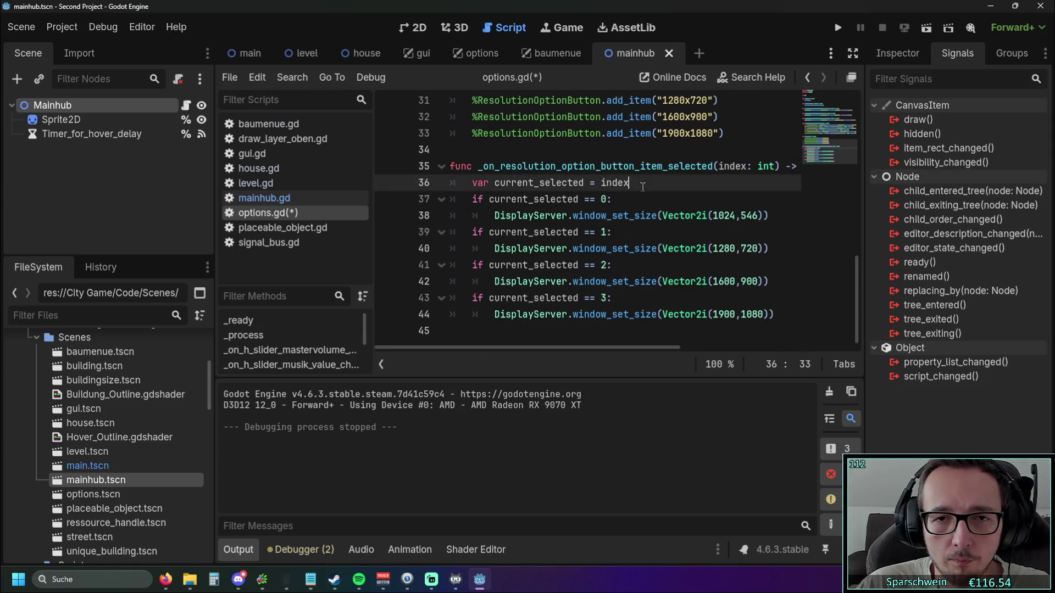
pyautogui.click(640, 193)
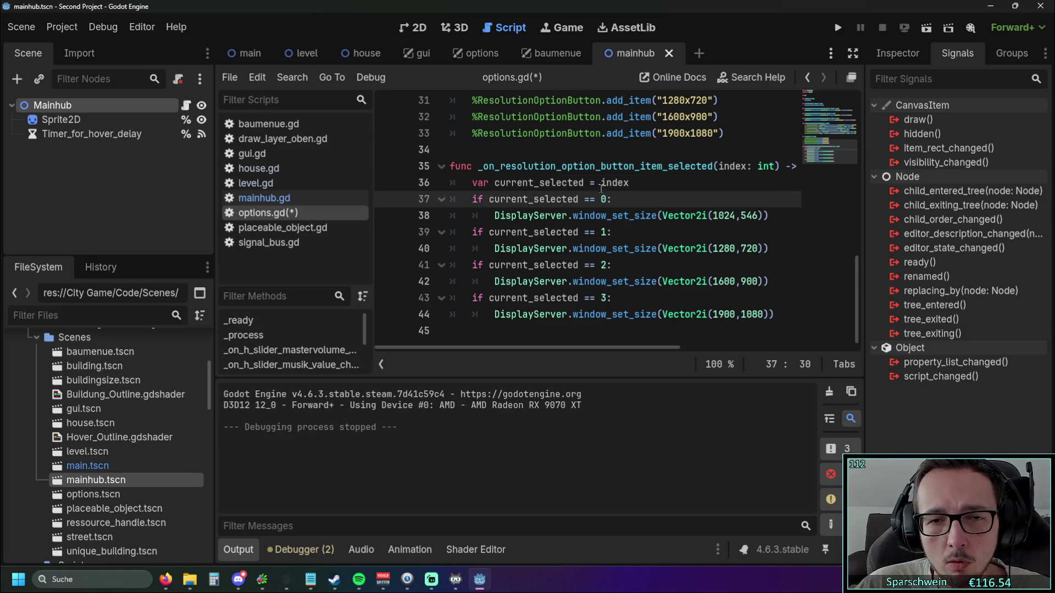
pyautogui.click(636, 187)
pyautogui.moveTo(601, 182); pyautogui.dragTo(632, 183)
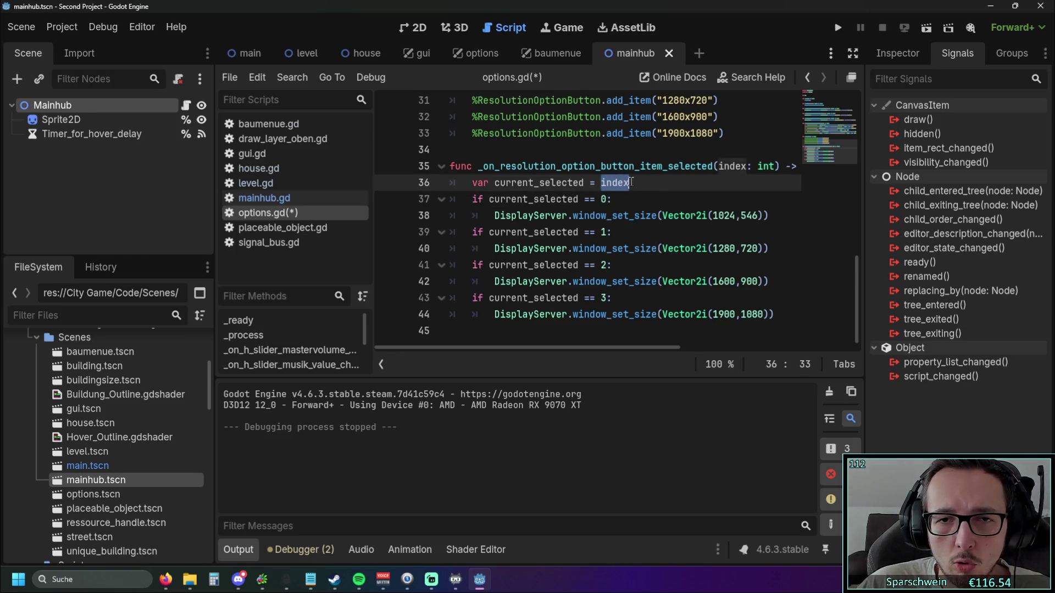
pyautogui.write('1')
pyautogui.click(659, 197)
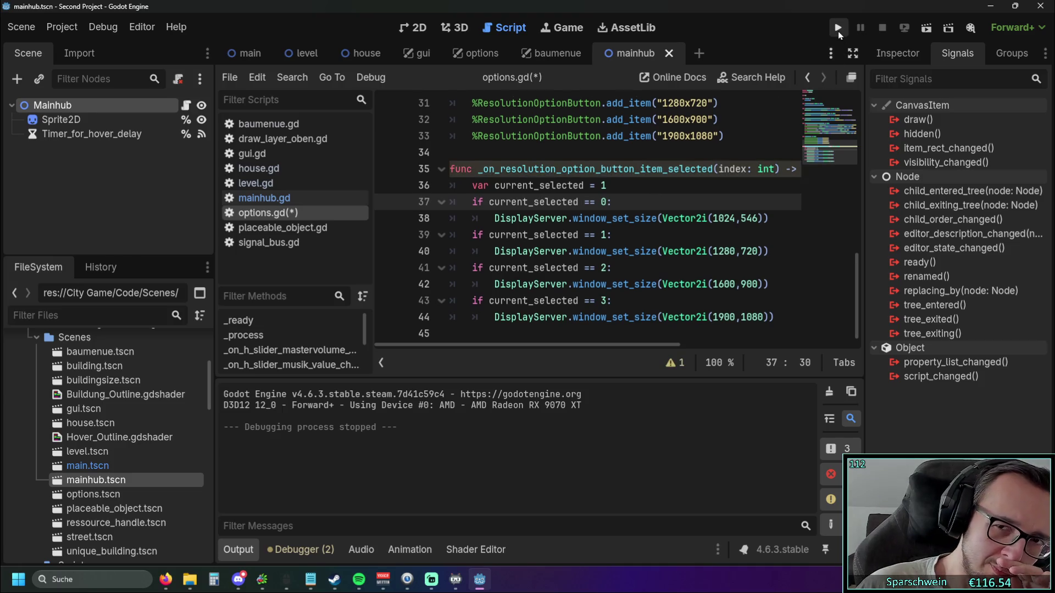
# - Run the game with the hard-coded 1, then undo to restore index as the assigned value
pyautogui.click(838, 31)
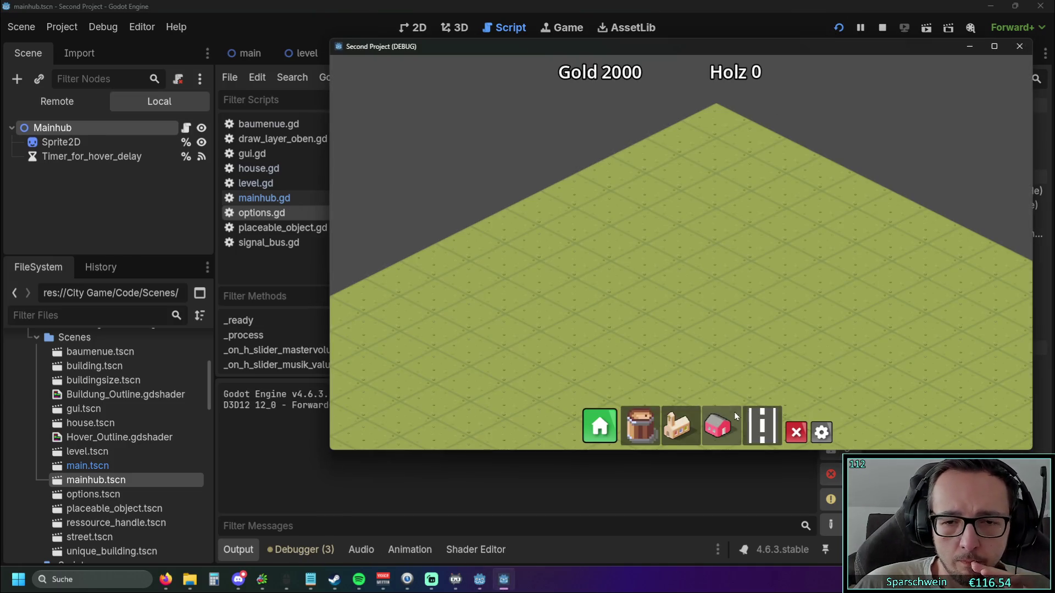
pyautogui.click(1019, 46)
pyautogui.click(652, 218)
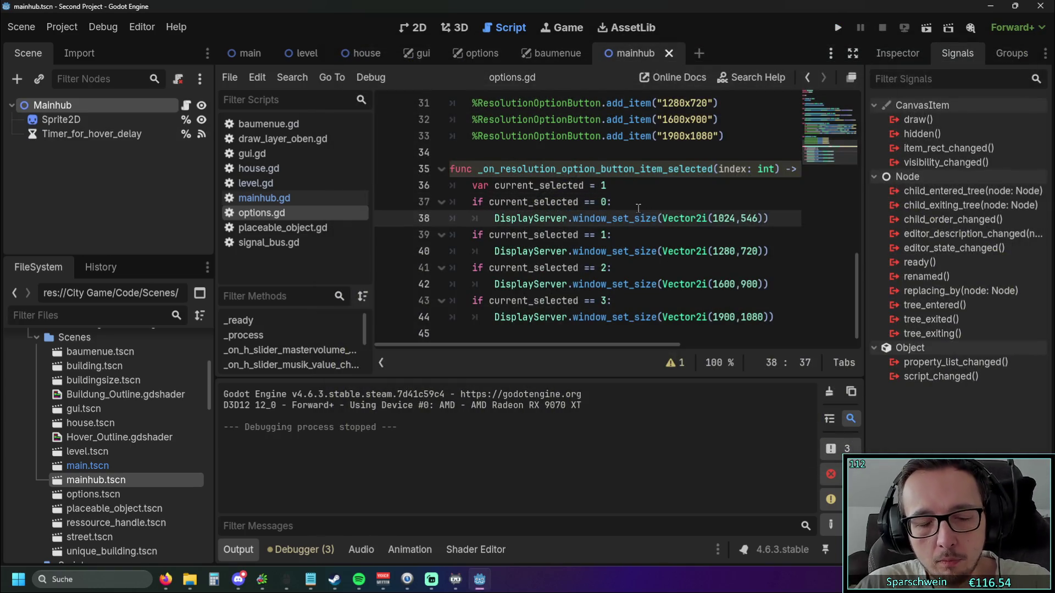
pyautogui.hotkey('ctrl', 'z')
# - Add a temporary 'current_selected = 1' line below line 36
pyautogui.click(641, 185)
pyautogui.press('Return')
pyautogui.write('current_selected == 1')
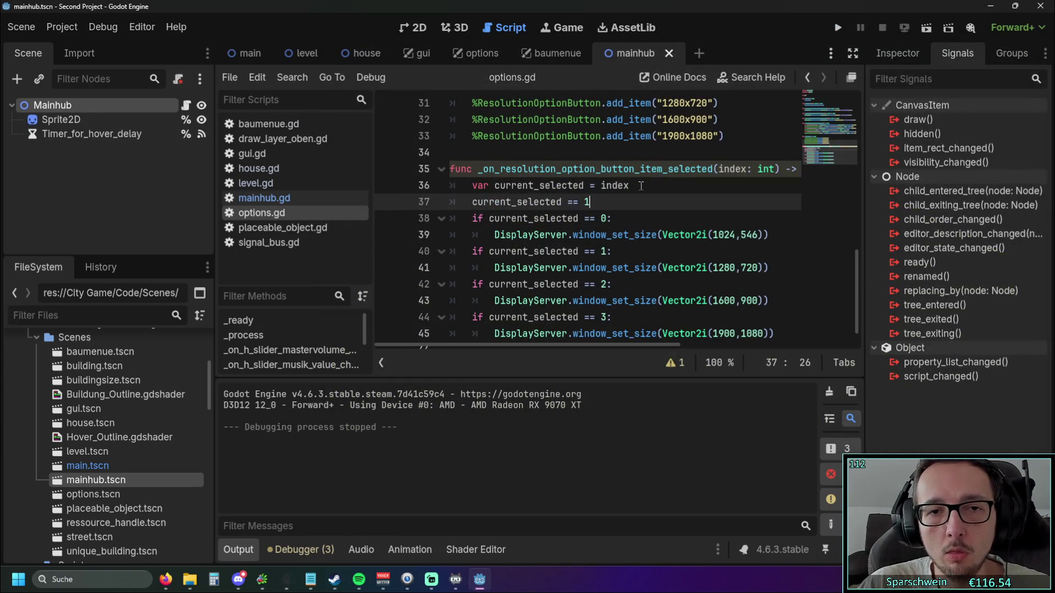
pyautogui.click(578, 202)
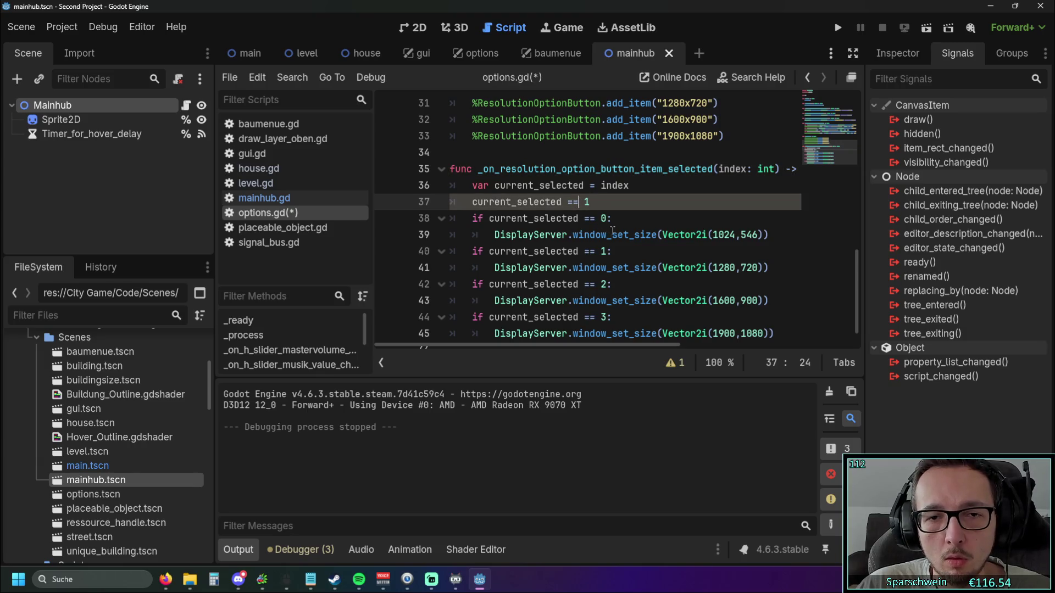
pyautogui.press('BackSpace')
pyautogui.click(636, 217)
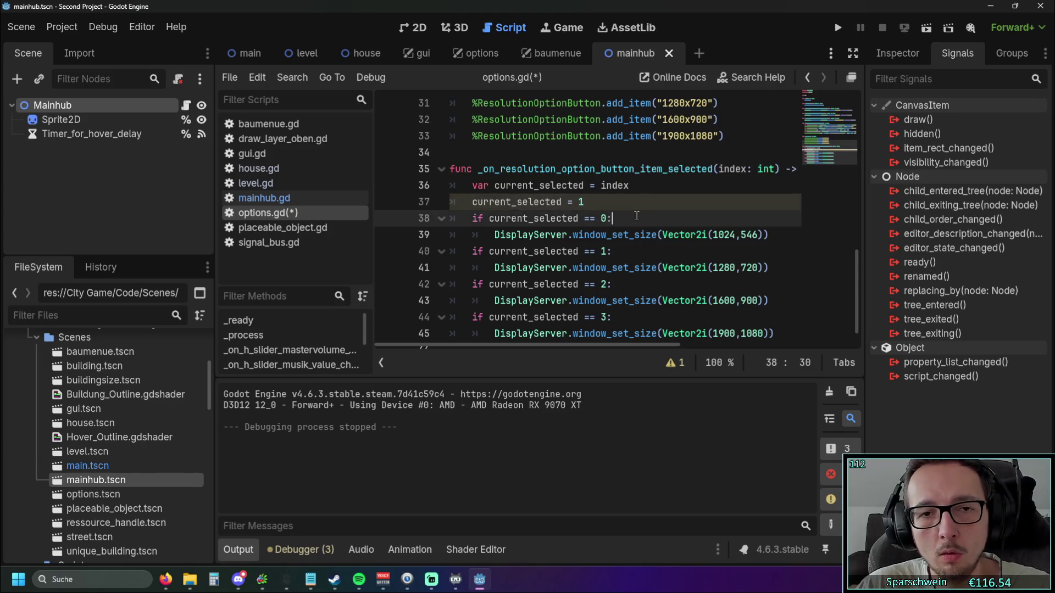
pyautogui.scroll(-1, 637, 205)
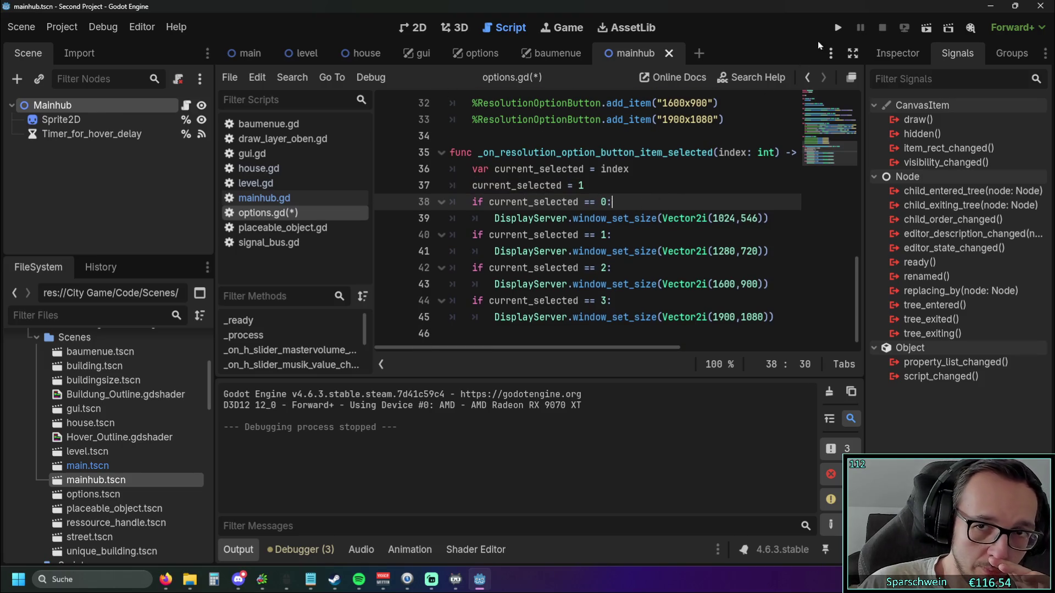
# - Run the game and switch resolutions: 1280x720, 1024x546, 1600x900, 1900x1080, then close it
pyautogui.click(835, 29)
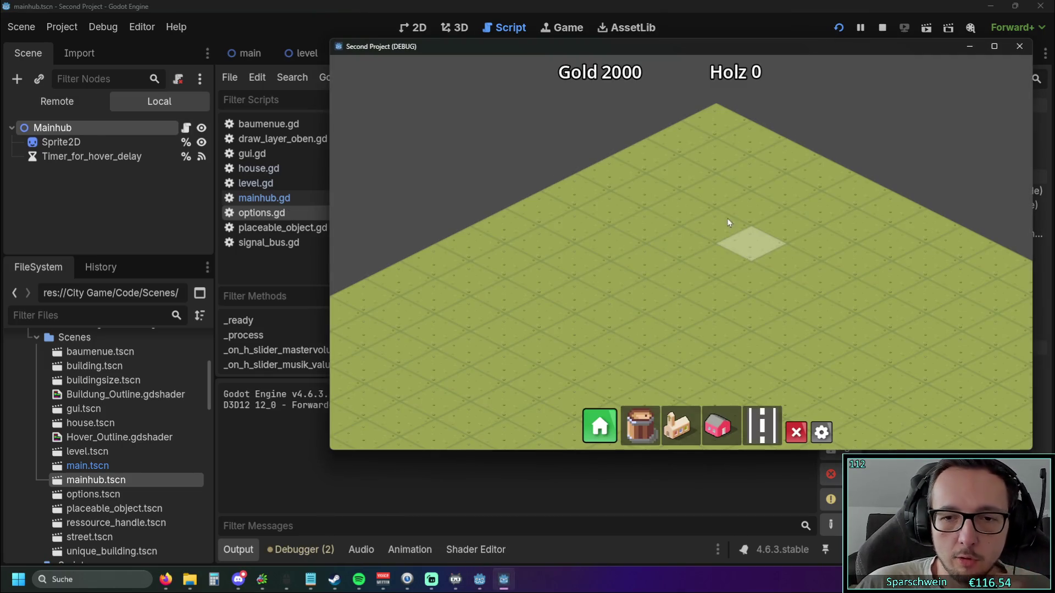
pyautogui.click(821, 433)
pyautogui.click(635, 277)
pyautogui.click(591, 306)
pyautogui.click(598, 274)
pyautogui.click(604, 289)
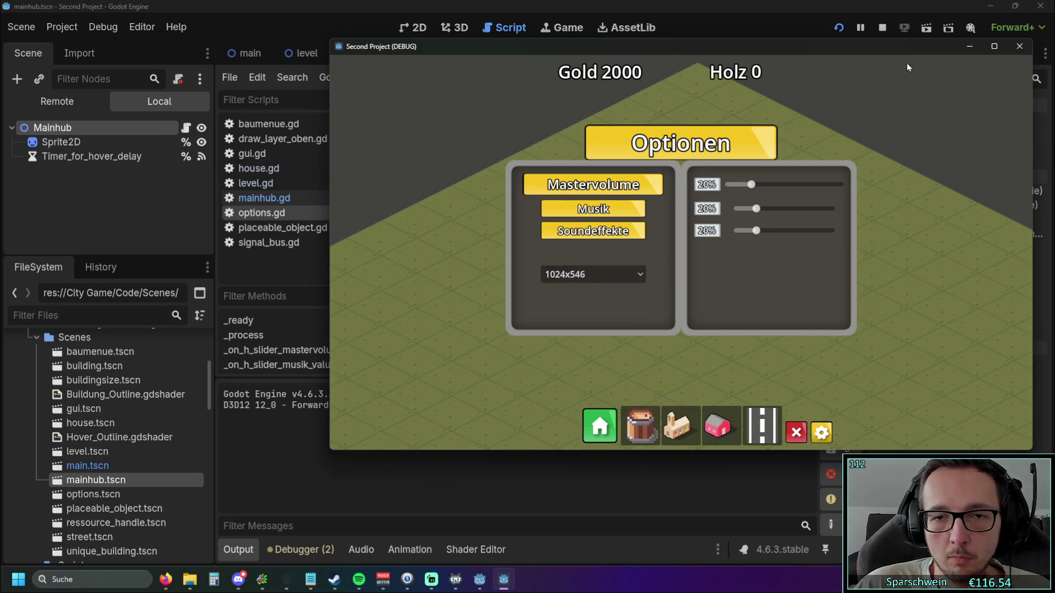
pyautogui.click(638, 274)
pyautogui.click(583, 321)
pyautogui.click(583, 274)
pyautogui.click(586, 335)
pyautogui.click(1019, 48)
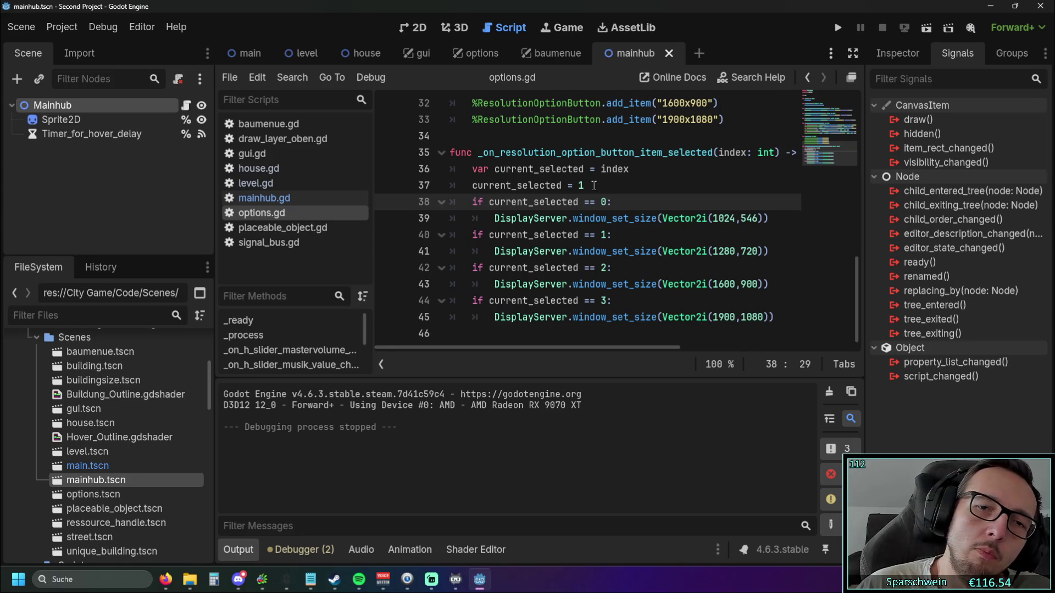
# - Delete the temporary current_selected = 1 line and open a new line inside _ready
pyautogui.moveTo(594, 185); pyautogui.dragTo(427, 187)
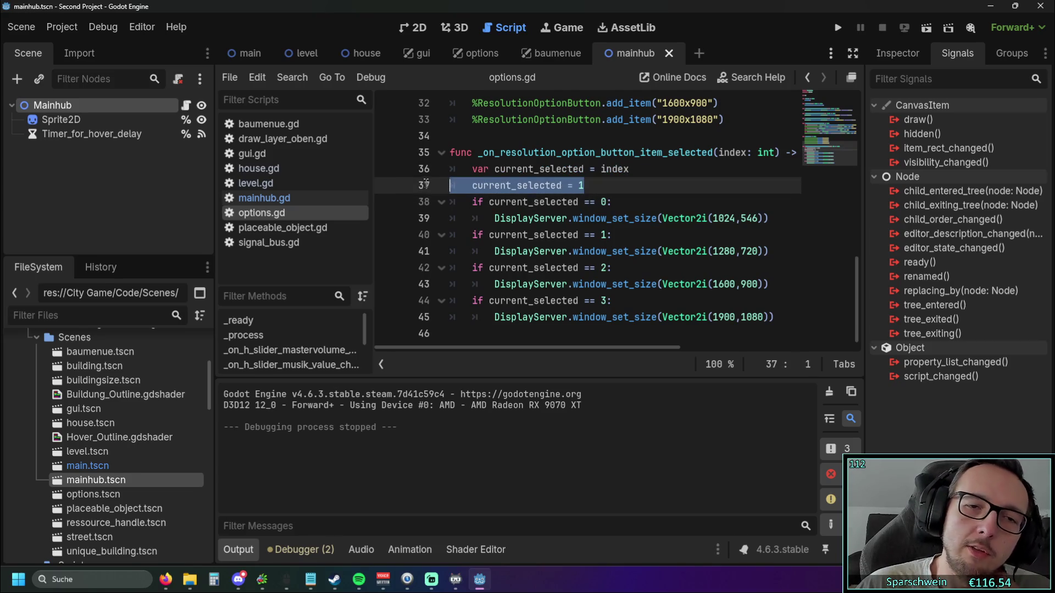
pyautogui.press('BackSpace')
pyautogui.scroll(10, 495, 220)
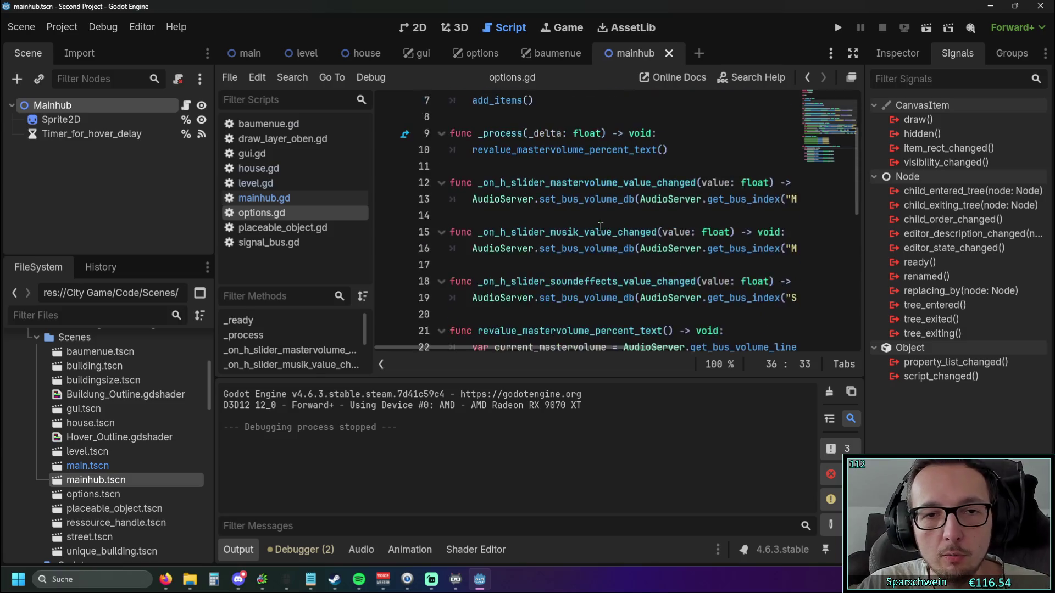
pyautogui.press('BackSpace')
pyautogui.click(560, 185)
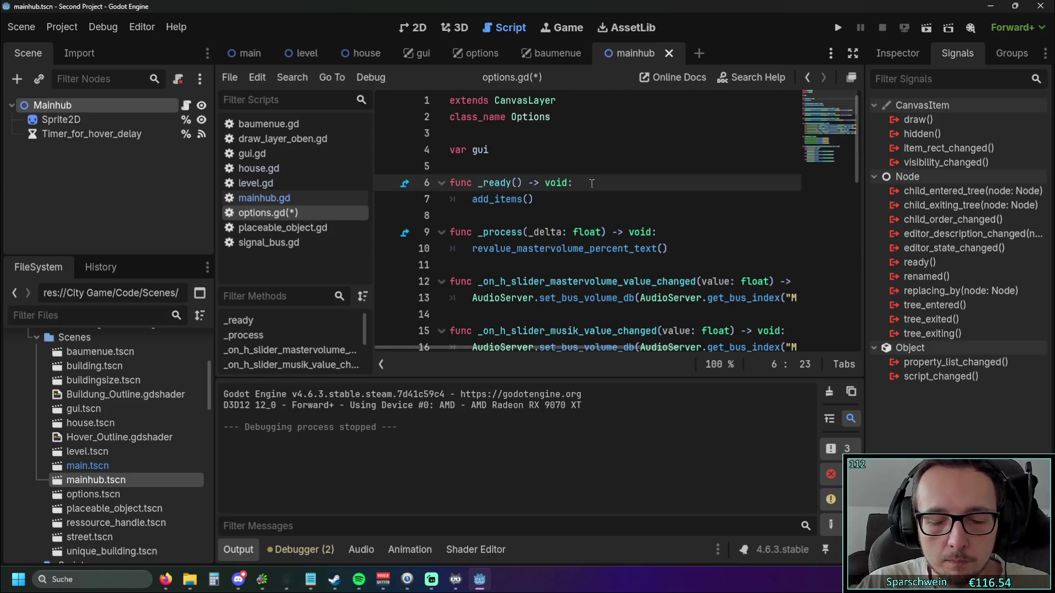
pyautogui.press('Return')
pyautogui.scroll(-10, 590, 192)
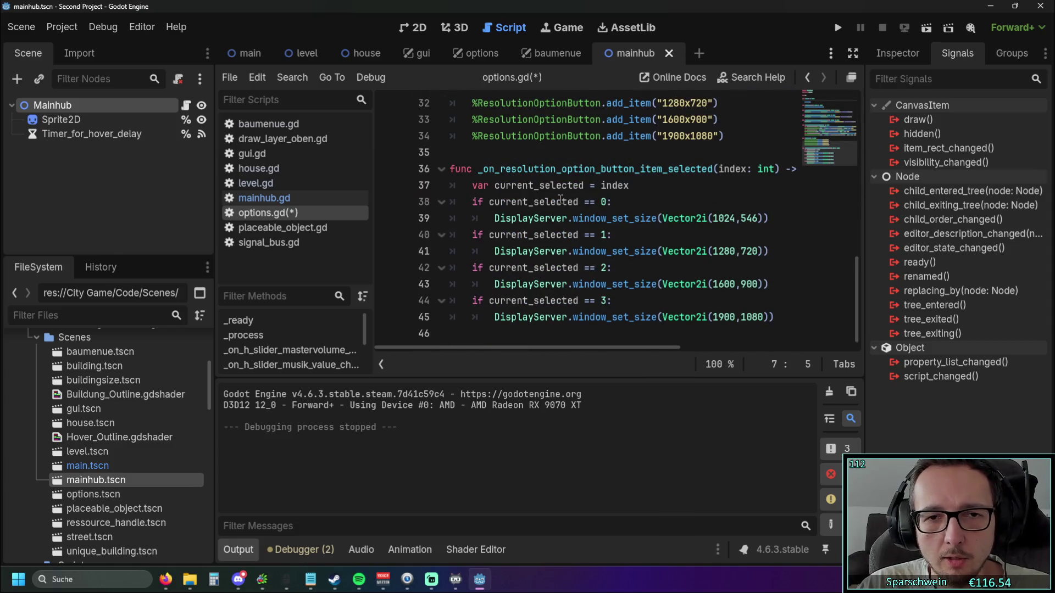
pyautogui.moveTo(512, 351)
pyautogui.mouseDown()
pyautogui.moveTo(565, 352)
pyautogui.moveTo(500, 354)
pyautogui.mouseUp()
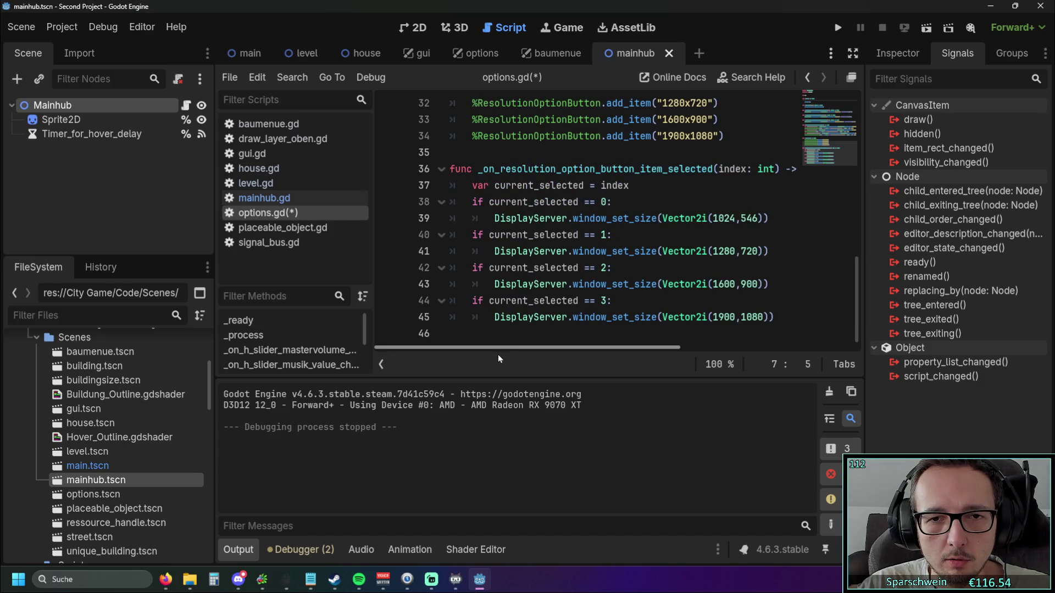
pyautogui.moveTo(498, 355)
pyautogui.mouseDown()
pyautogui.moveTo(528, 357)
pyautogui.moveTo(488, 358)
pyautogui.mouseUp()
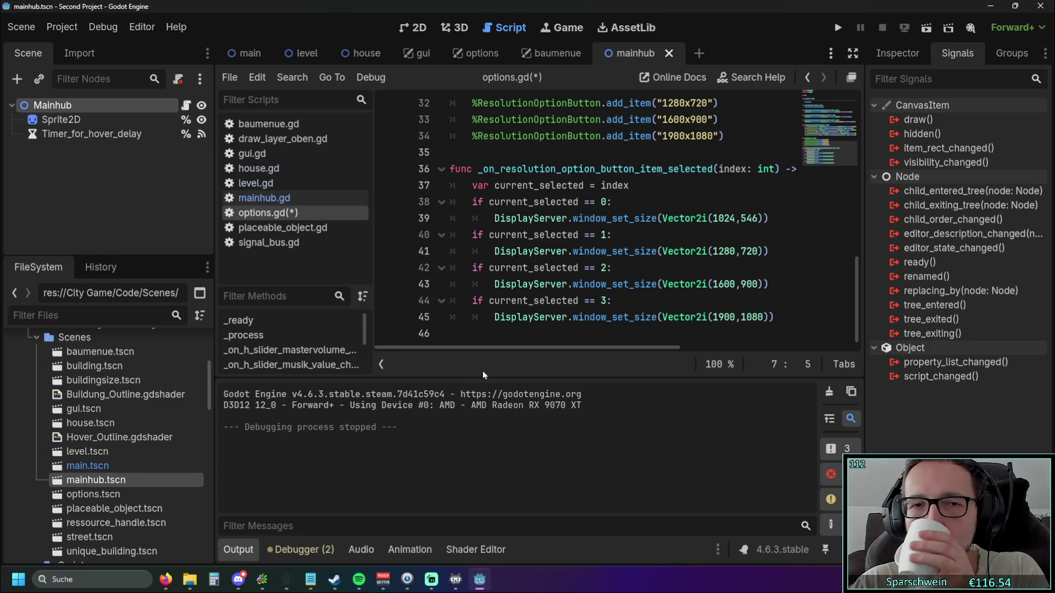
pyautogui.scroll(1, 564, 266)
pyautogui.scroll(-1, 564, 266)
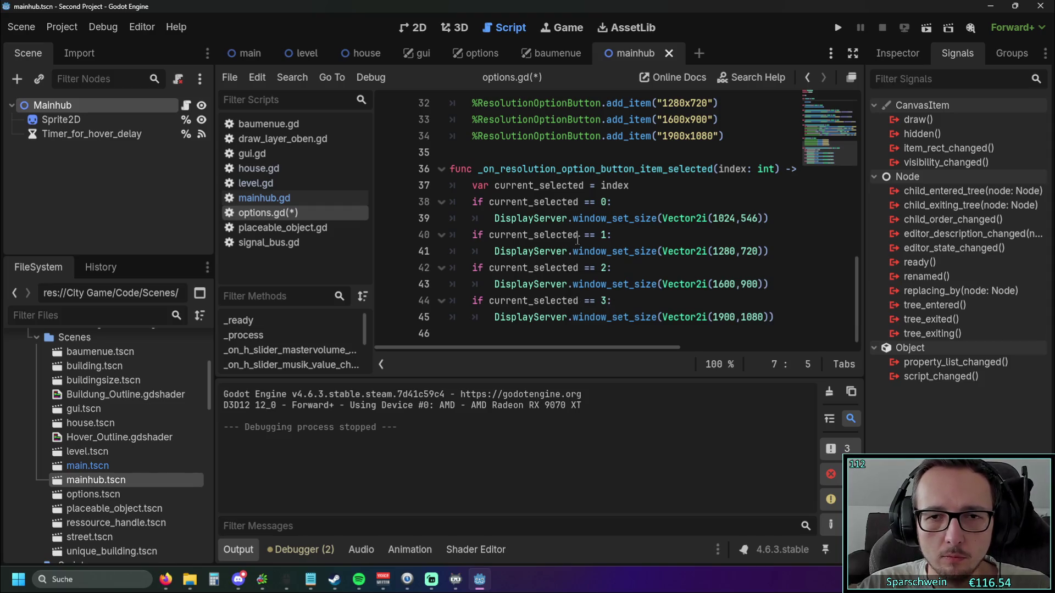
pyautogui.scroll(5, 577, 237)
pyautogui.scroll(-5, 581, 233)
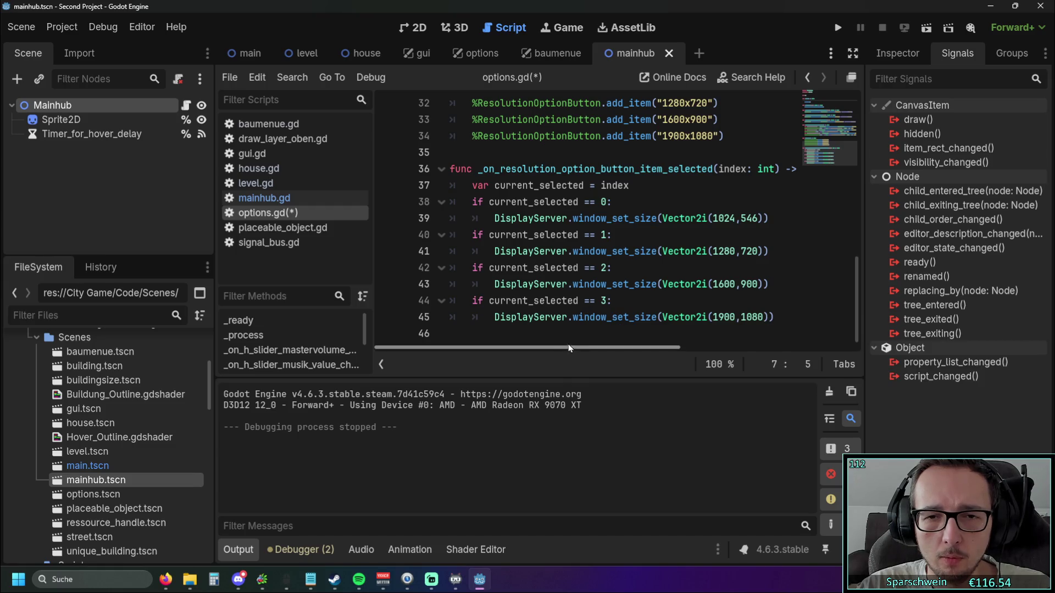
pyautogui.moveTo(591, 250)
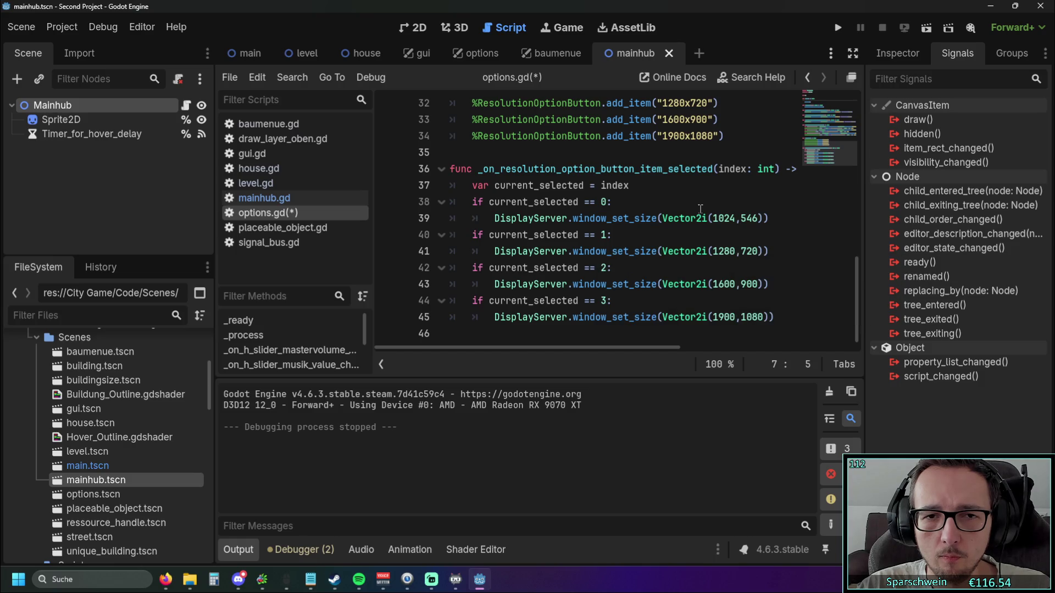
pyautogui.scroll(1, 699, 208)
pyautogui.scroll(-1, 700, 209)
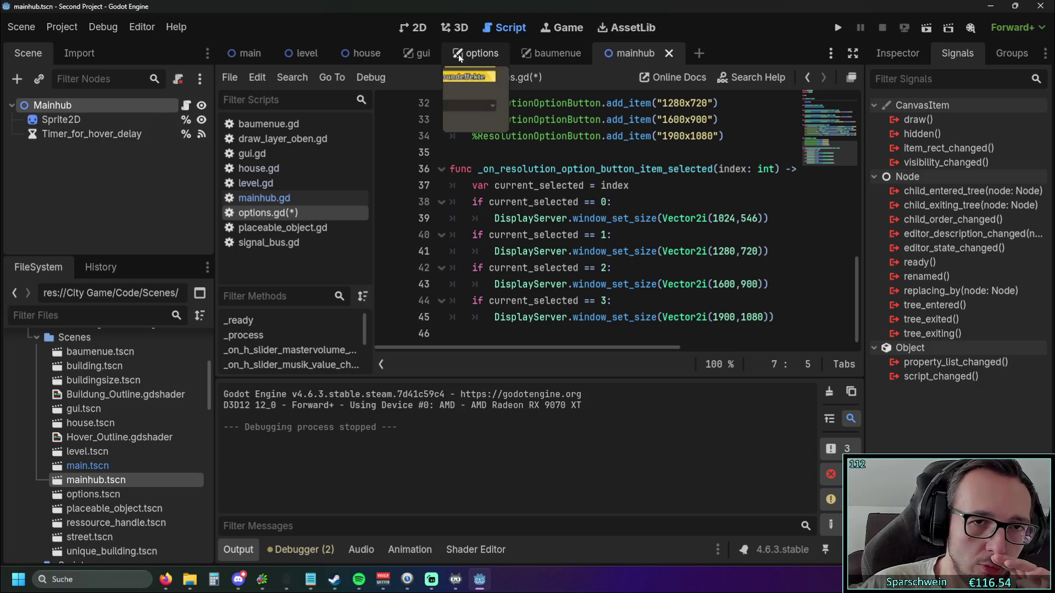
# - Close the mainhub.gd script and save options.gd
pyautogui.click(274, 199)
pyautogui.rightClick(273, 202)
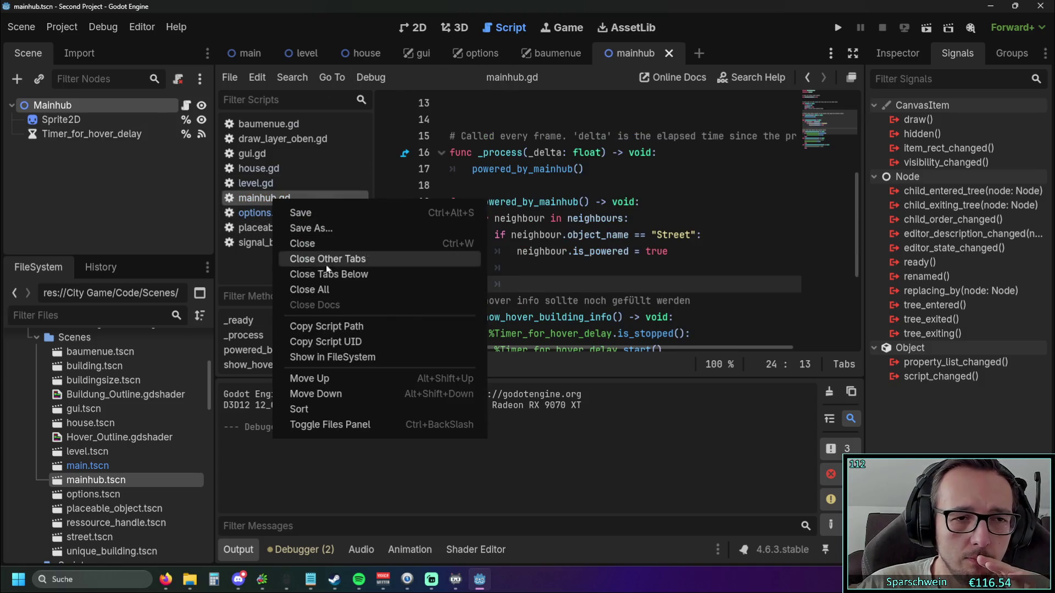
pyautogui.click(325, 242)
pyautogui.hotkey('ctrl', 's')
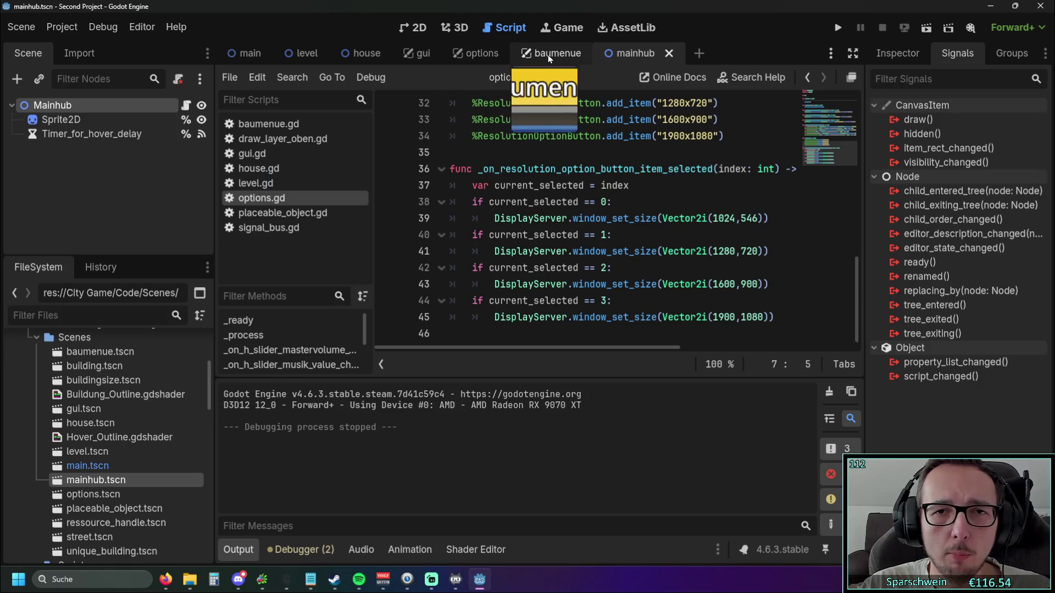
# - Close the mainhub scene tab and open the options scene
pyautogui.click(548, 53)
pyautogui.click(631, 53)
pyautogui.click(669, 53)
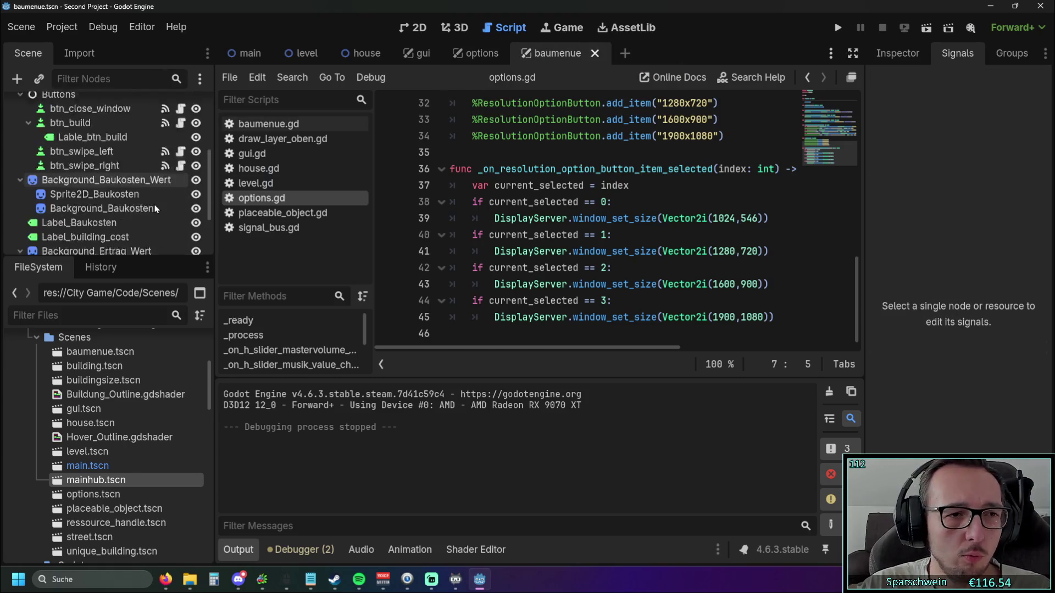
pyautogui.scroll(-4, 151, 206)
pyautogui.click(476, 54)
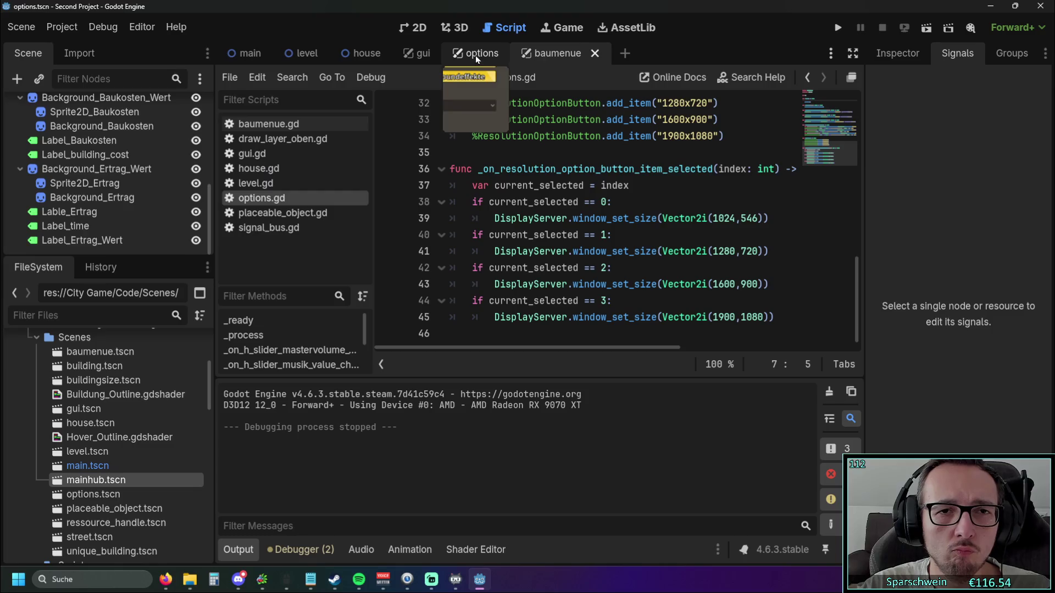
# - Check ResolutionOptionButton's item_selected signal, then select the handler name on line 36 for copying
pyautogui.click(146, 235)
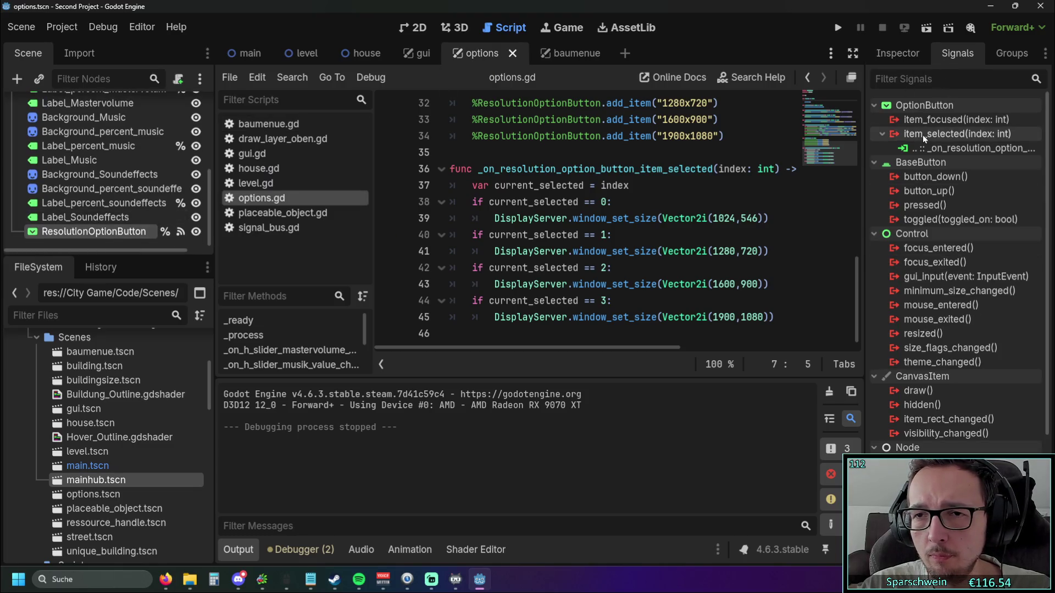
pyautogui.moveTo(923, 136)
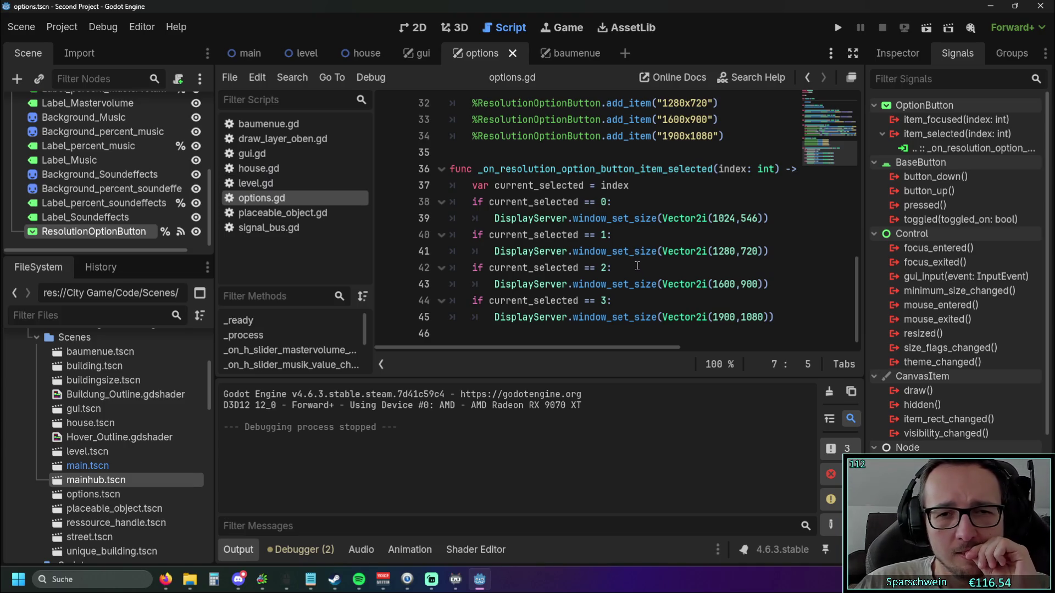
pyautogui.scroll(1, 632, 249)
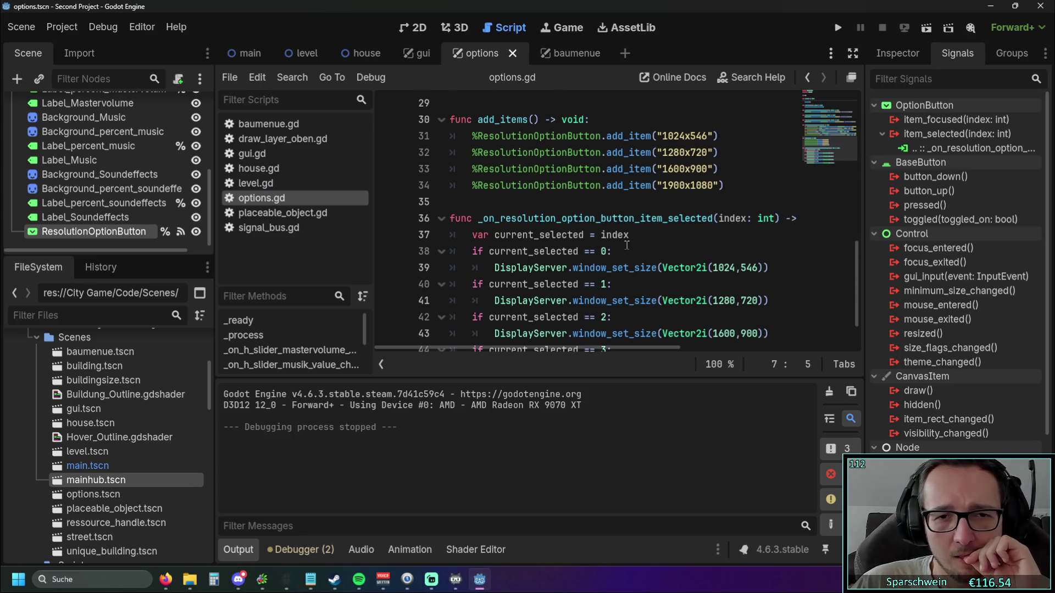
pyautogui.scroll(-1, 626, 245)
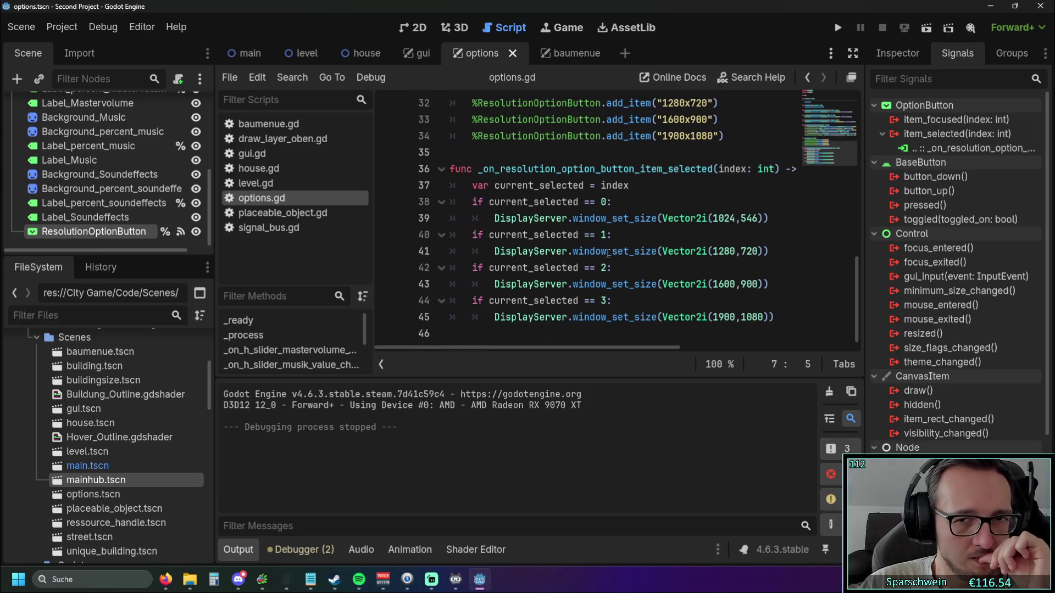
pyautogui.click(477, 169)
pyautogui.moveTo(477, 169); pyautogui.dragTo(713, 170)
pyautogui.hotkey('ctrl', 'c')
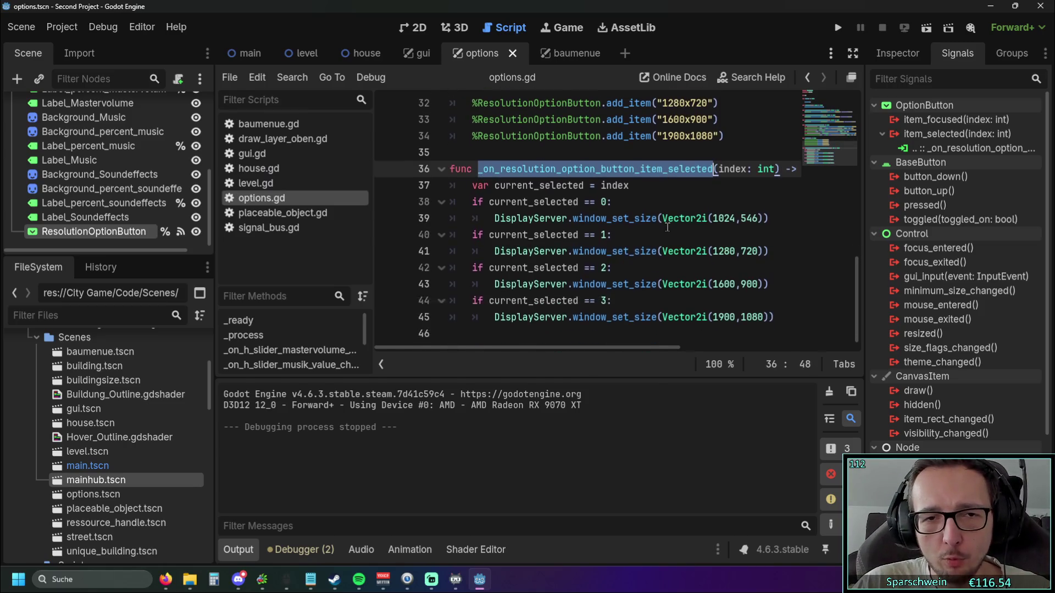
pyautogui.scroll(10, 605, 219)
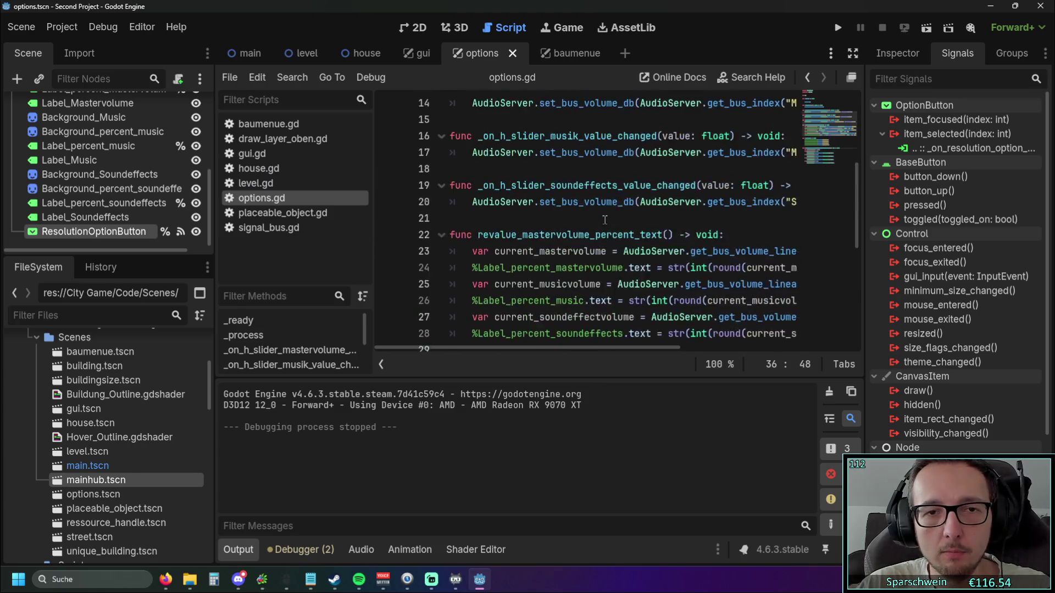
# - Insert the call _on_resolution_option_button_item_selected(1) on the empty line inside _ready
pyautogui.click(604, 169)
pyautogui.click(534, 185)
pyautogui.hotkey('ctrl', 'v')
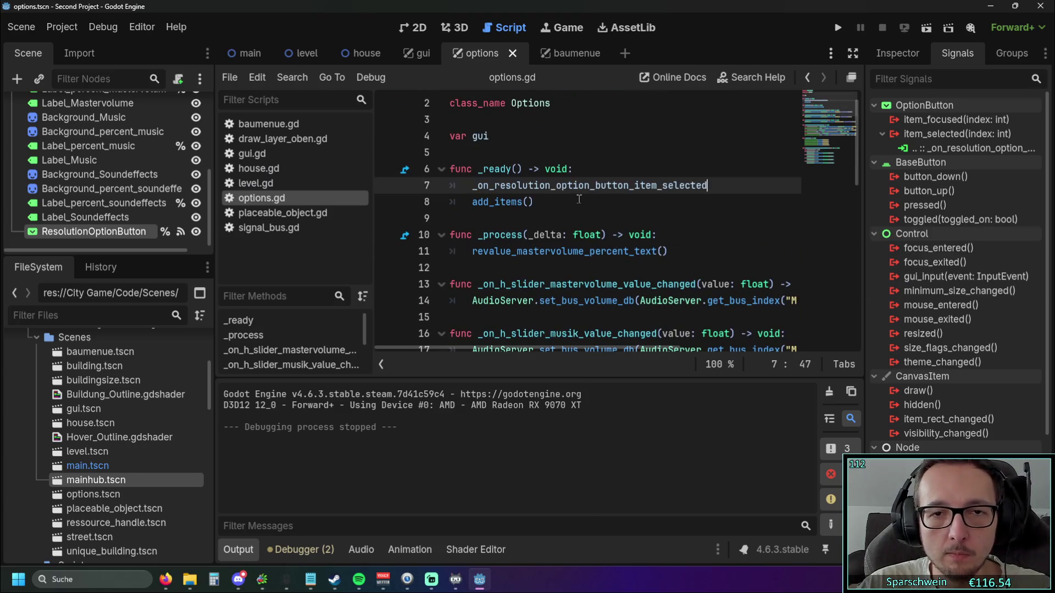
pyautogui.write('(')
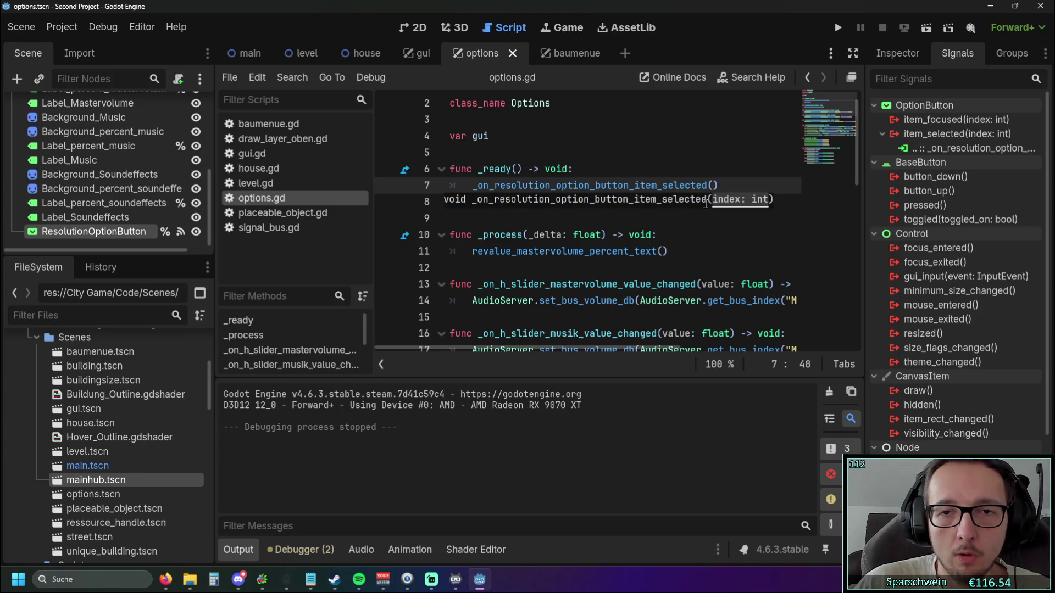
pyautogui.write('1')
pyautogui.click(702, 234)
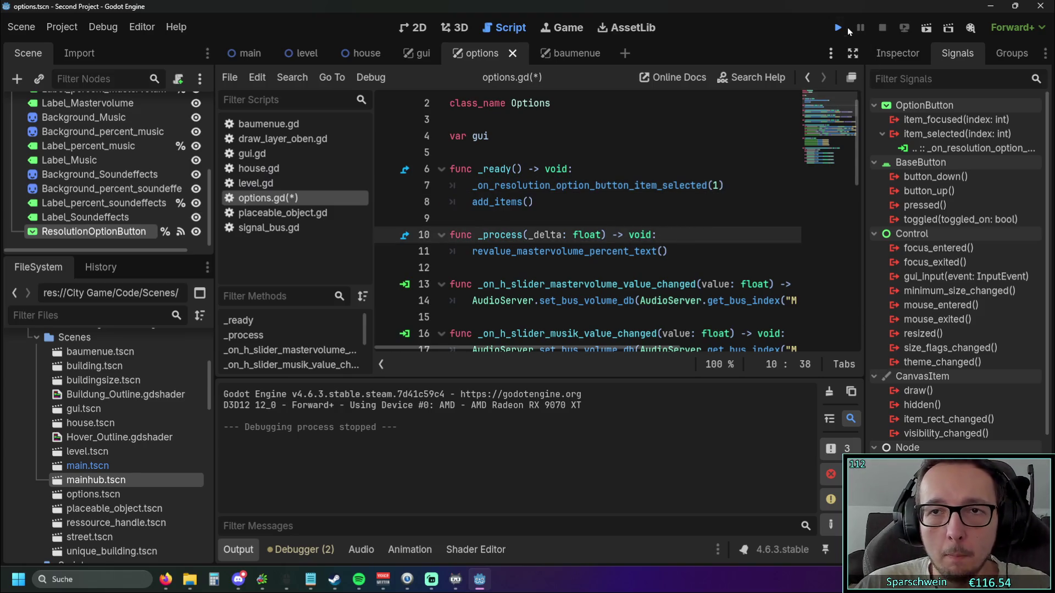
# - Run the game twice to check the 1280x720 startup resolution, opening Optionen, then stop it
pyautogui.click(839, 27)
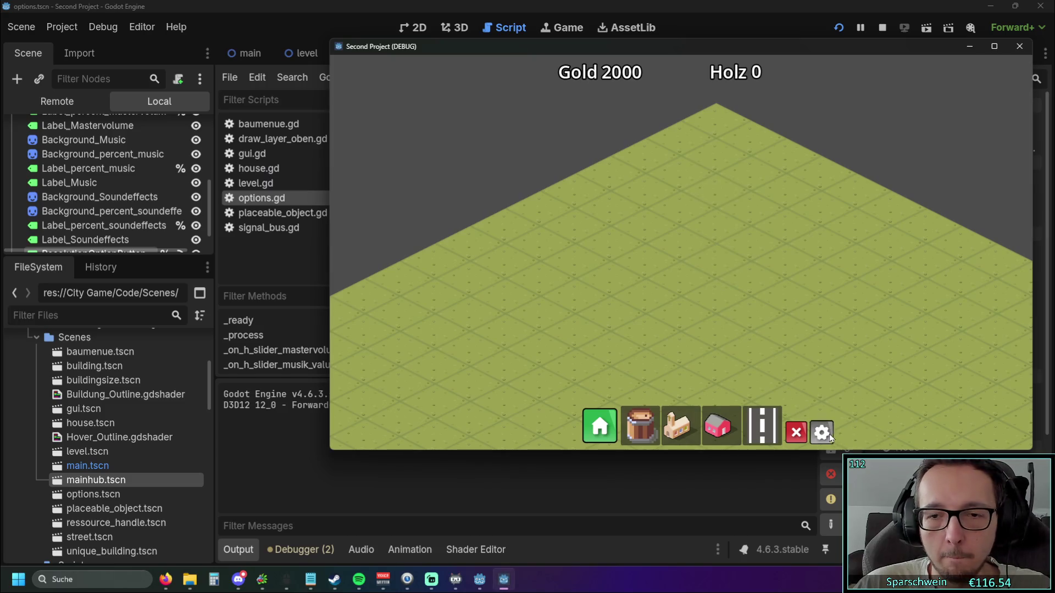
pyautogui.click(821, 432)
pyautogui.click(821, 432)
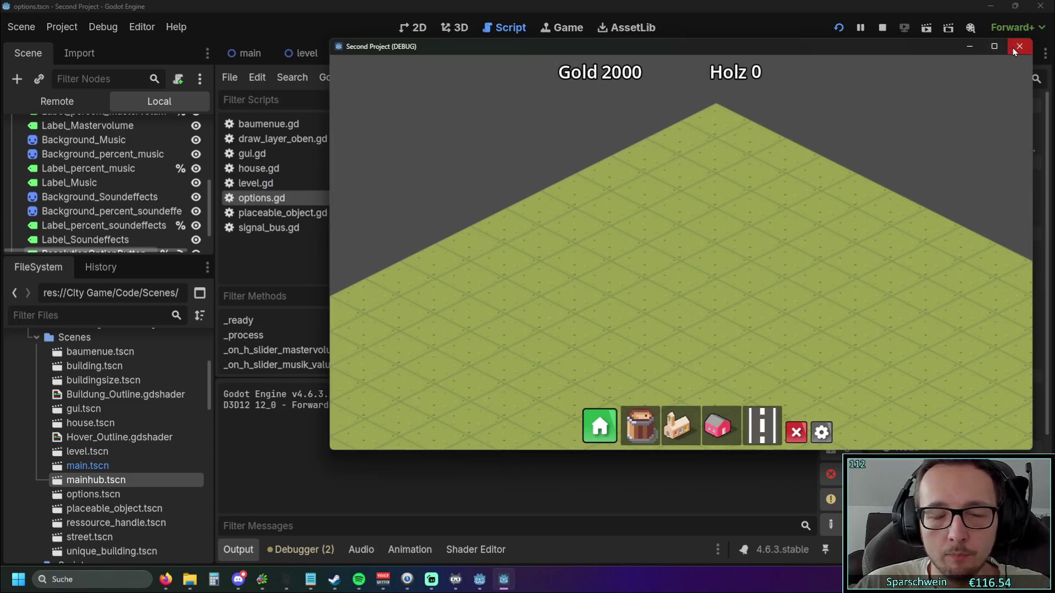
pyautogui.click(1019, 46)
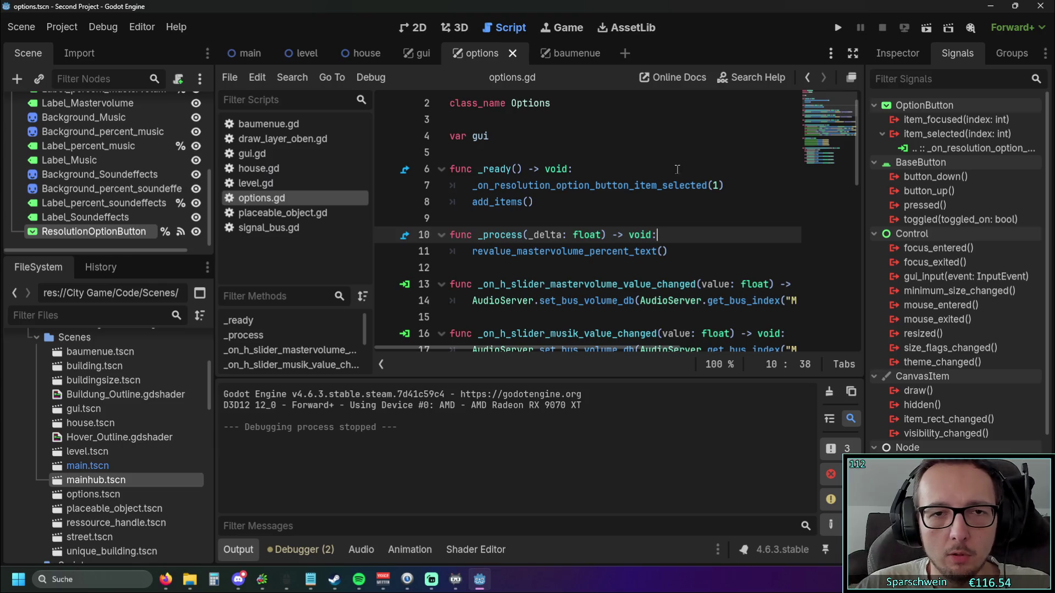
pyautogui.click(839, 36)
pyautogui.scroll(5, 691, 230)
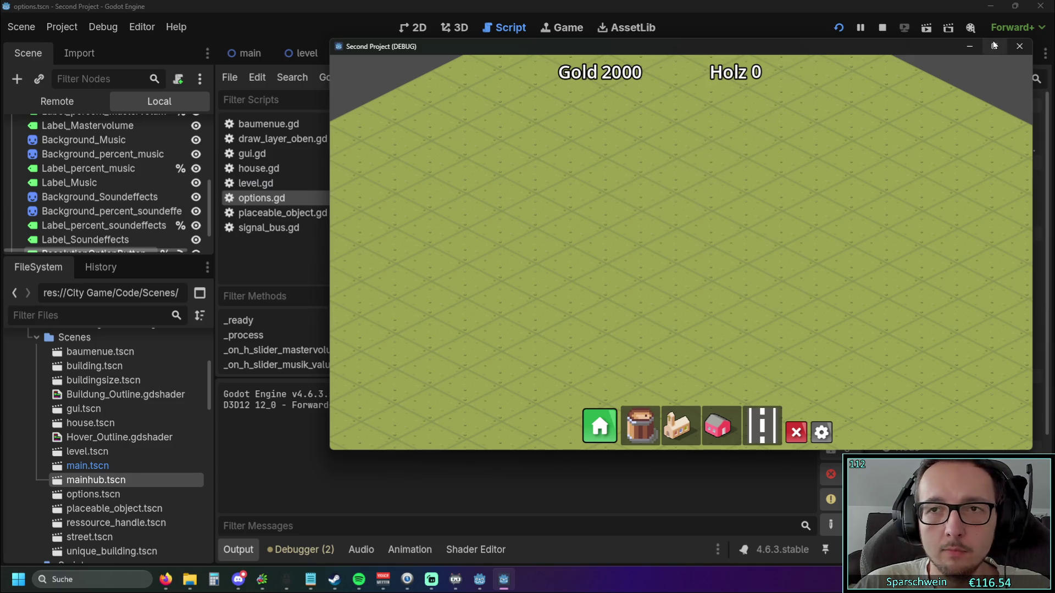
pyautogui.click(1019, 46)
pyautogui.scroll(-10, 671, 264)
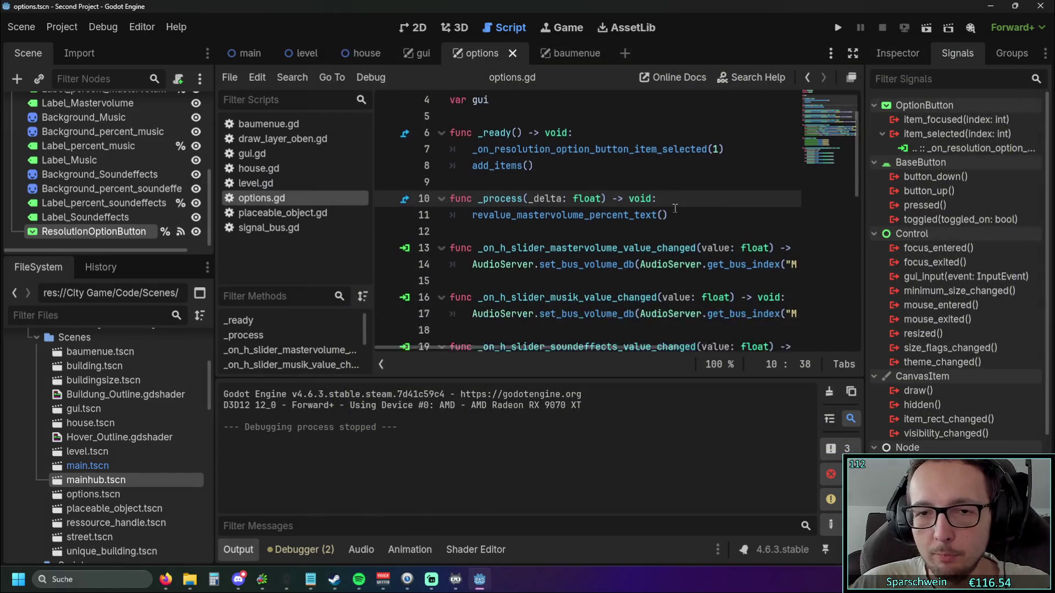
# - Inspect the 1024x546, 1280x720 and 1600x900 entries in the add_items list
pyautogui.scroll(1, 674, 208)
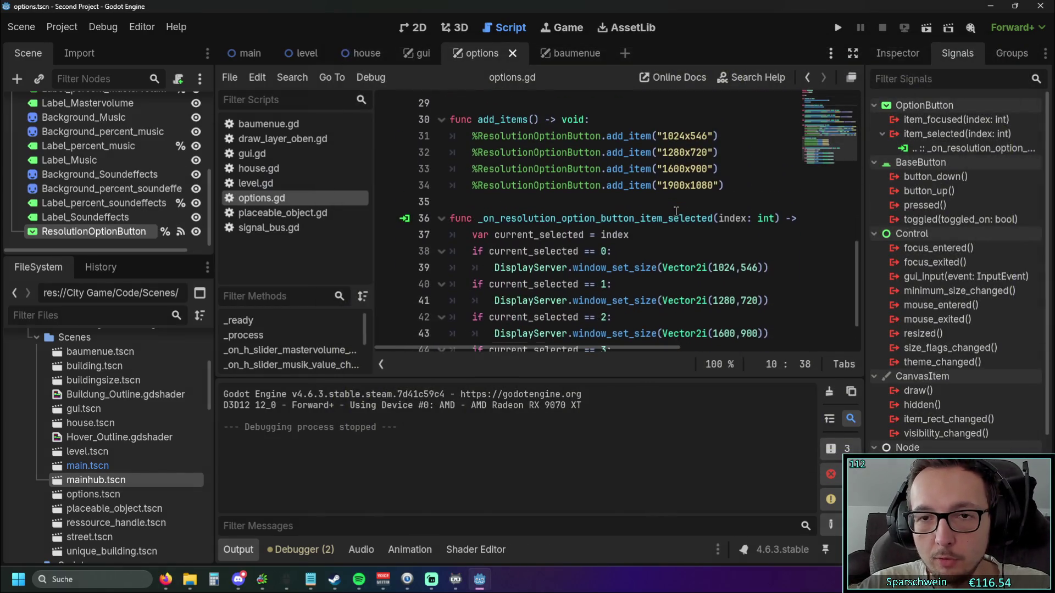
pyautogui.click(693, 137)
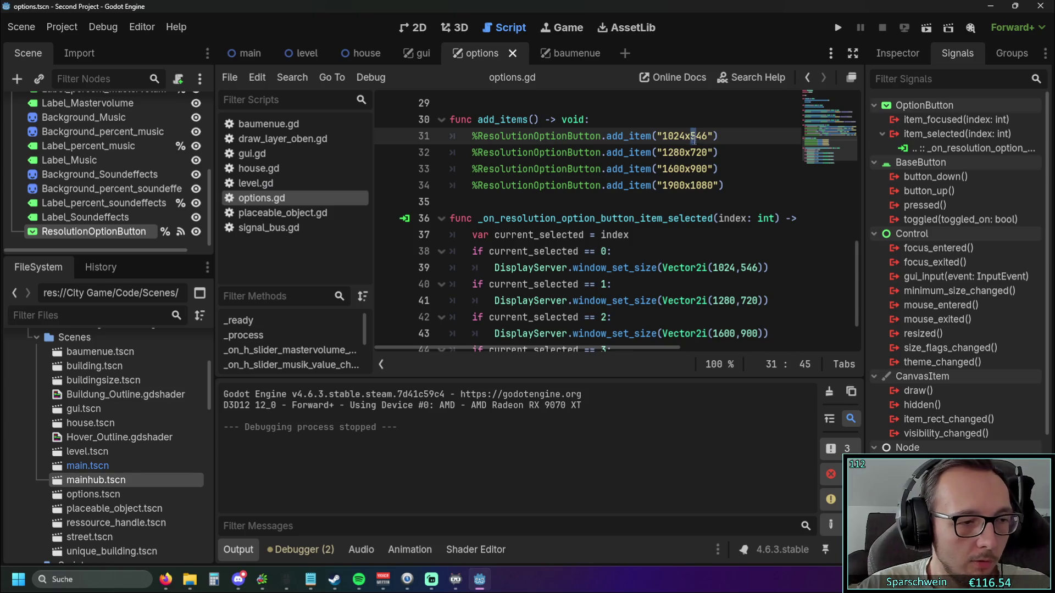
pyautogui.click(701, 158)
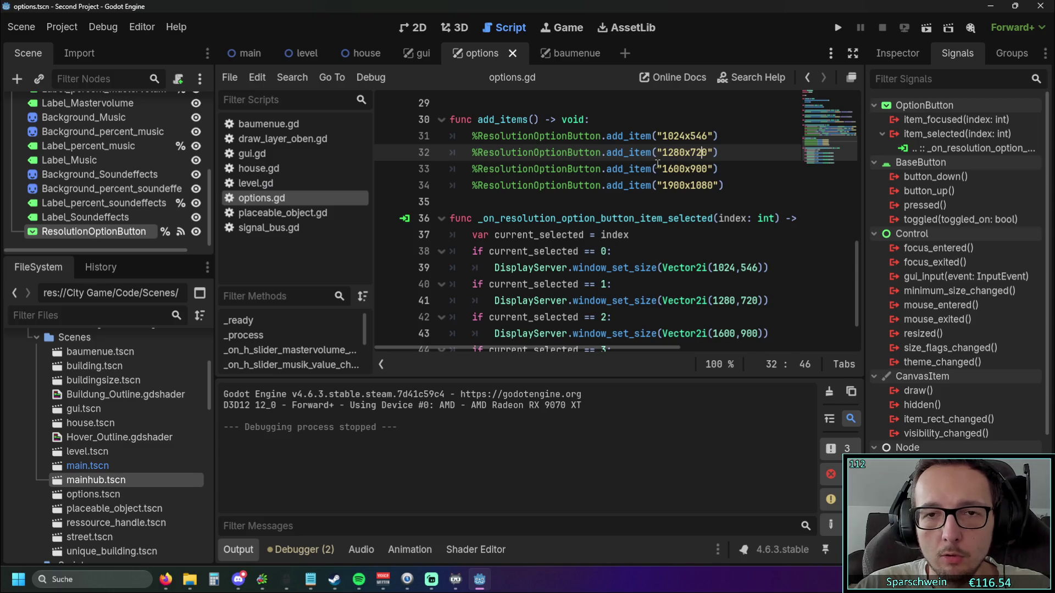
pyautogui.doubleClick(686, 169)
pyautogui.press('End')
pyautogui.doubleClick(673, 136)
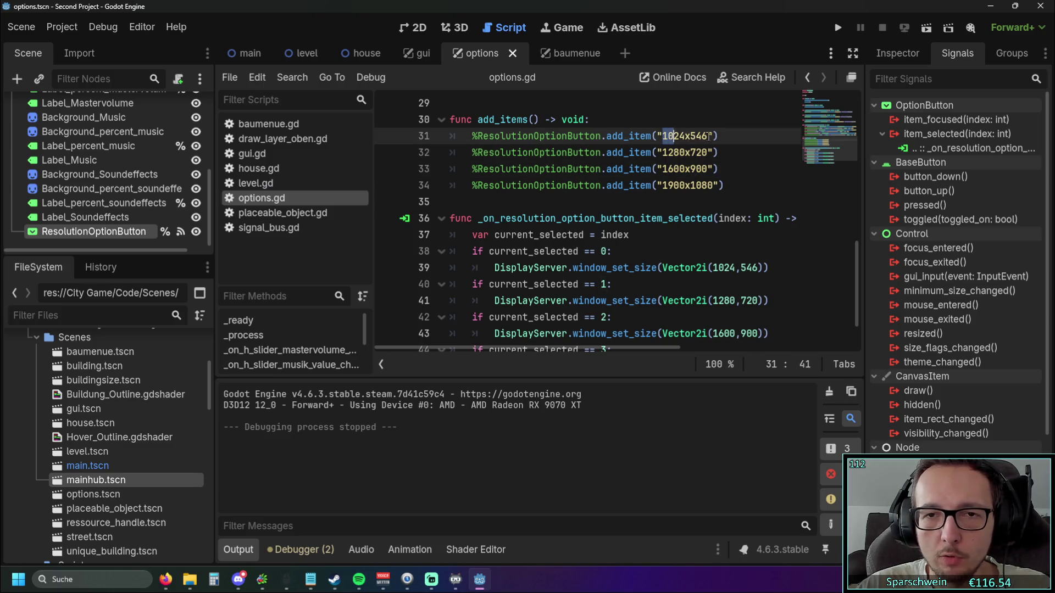
pyautogui.click(757, 156)
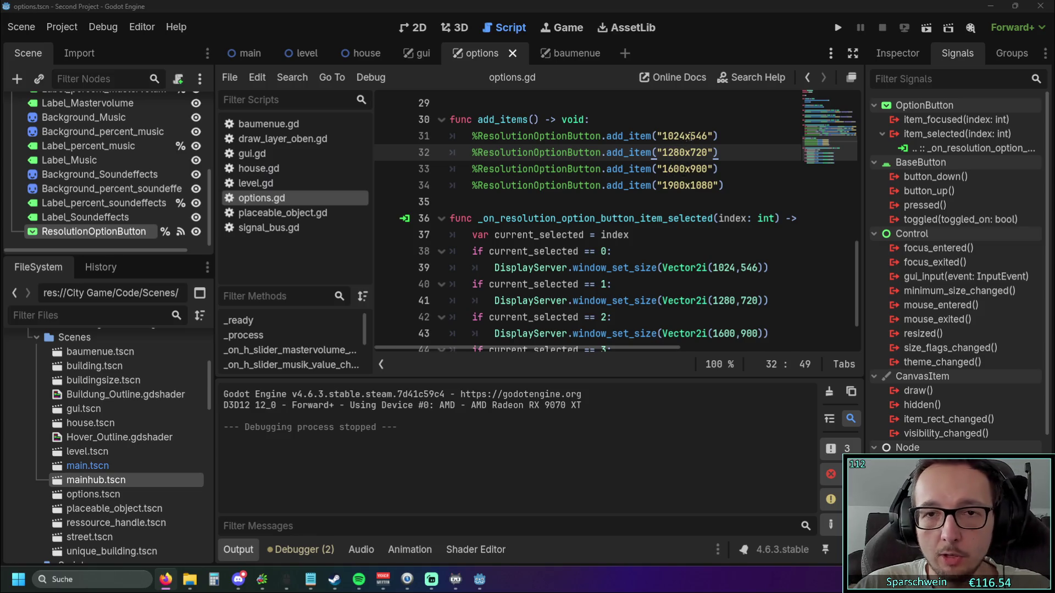
# - Change 546 to 768 in the '1024x546' item and in Vector2i(1024,546)
pyautogui.moveTo(687, 137); pyautogui.dragTo(707, 136)
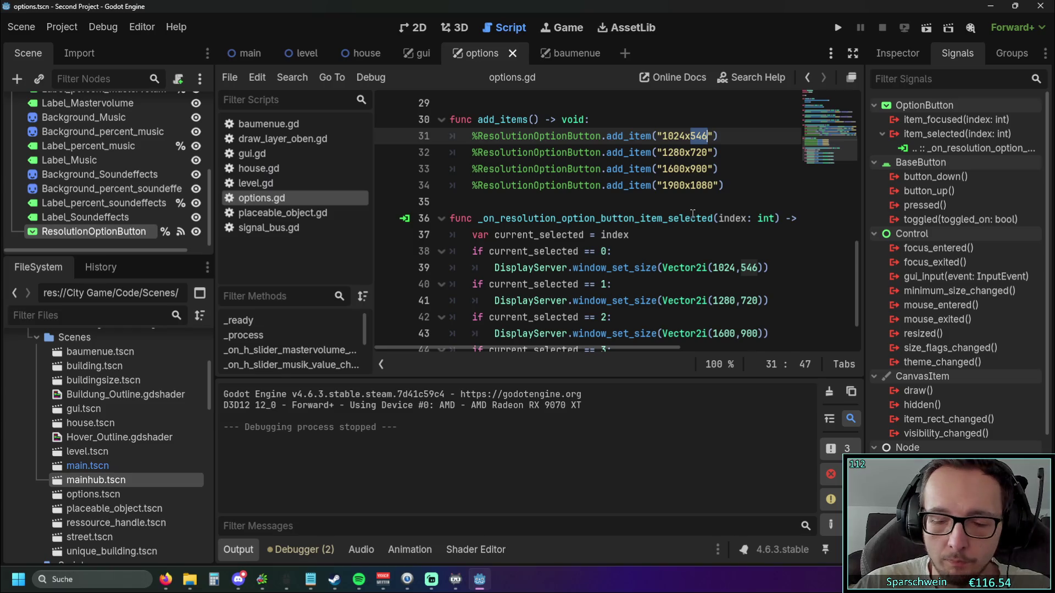
pyautogui.write('768')
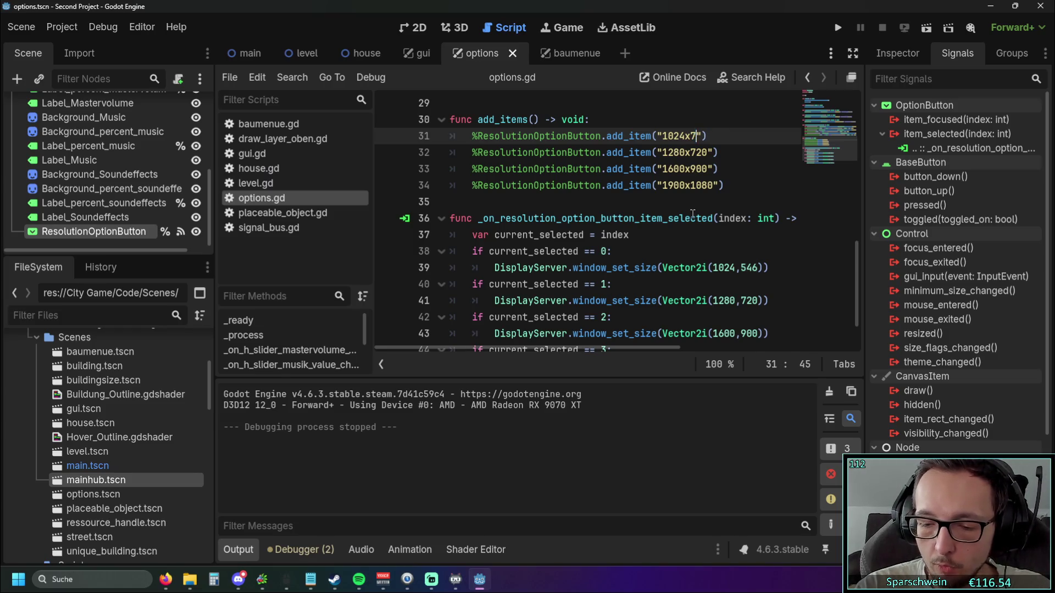
pyautogui.click(699, 207)
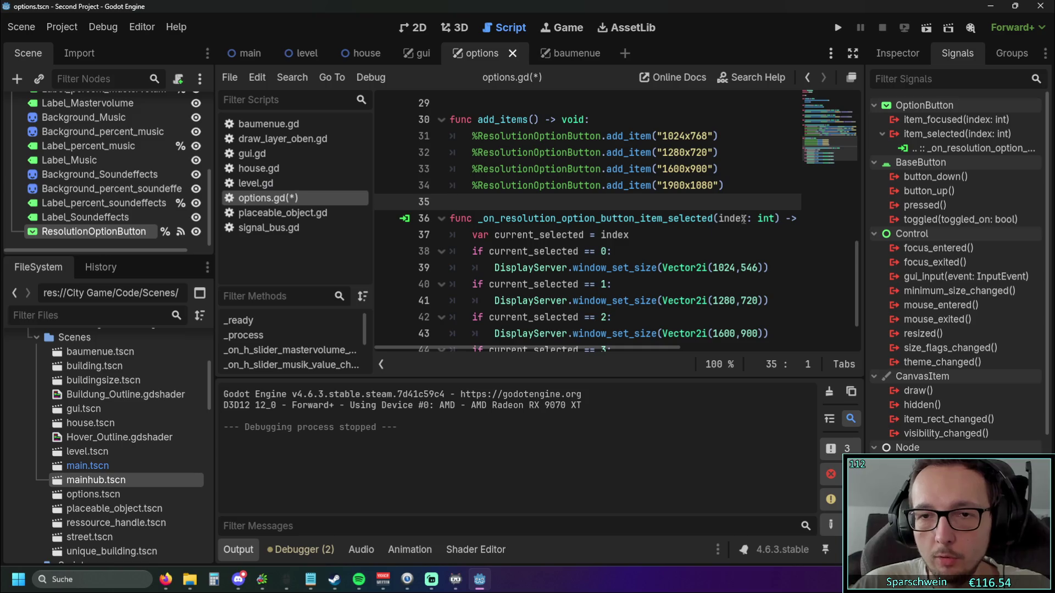
pyautogui.doubleClick(749, 268)
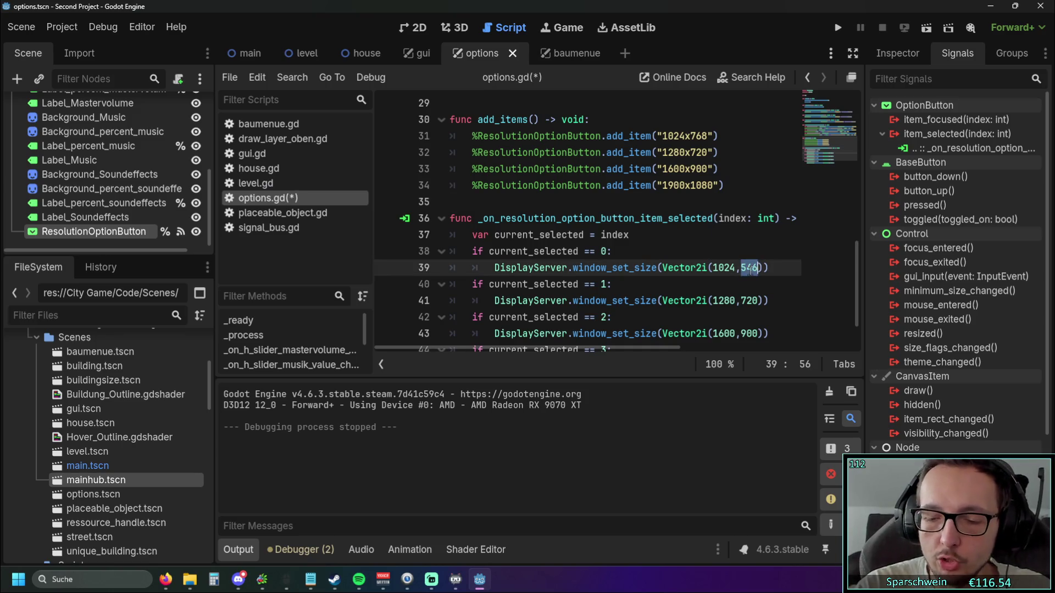
pyautogui.write('768')
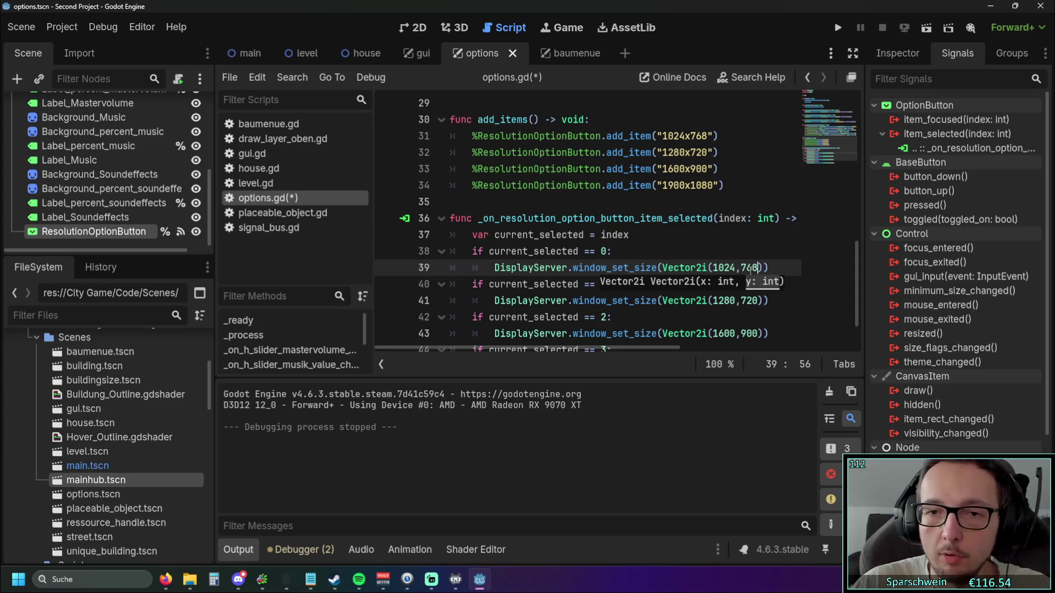
pyautogui.click(702, 218)
pyautogui.scroll(-1, 701, 220)
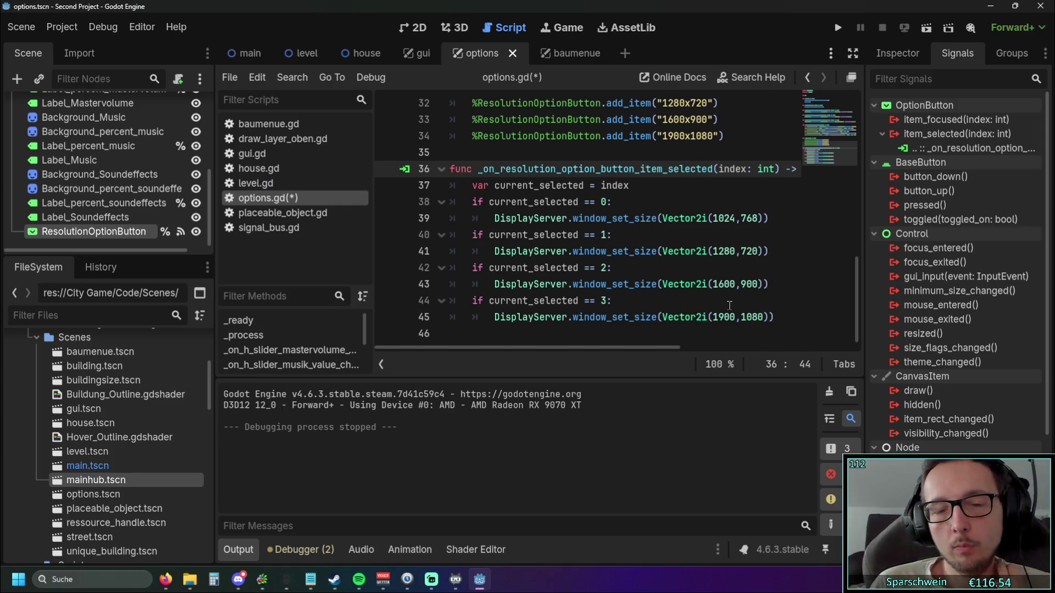
pyautogui.click(769, 218)
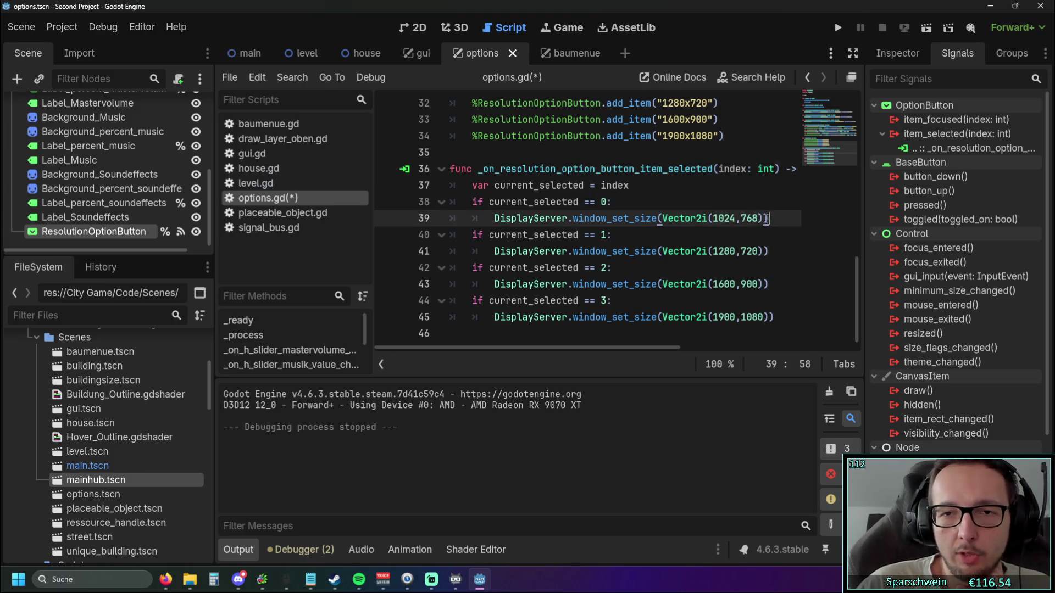
# - Change 1900 to 1920 in the line-45 Vector2i window size and the '1900x1080' dropdown label
pyautogui.press('Down')
pyautogui.press('Down')
pyautogui.moveTo(769, 251); pyautogui.dragTo(698, 251)
pyautogui.click(704, 266)
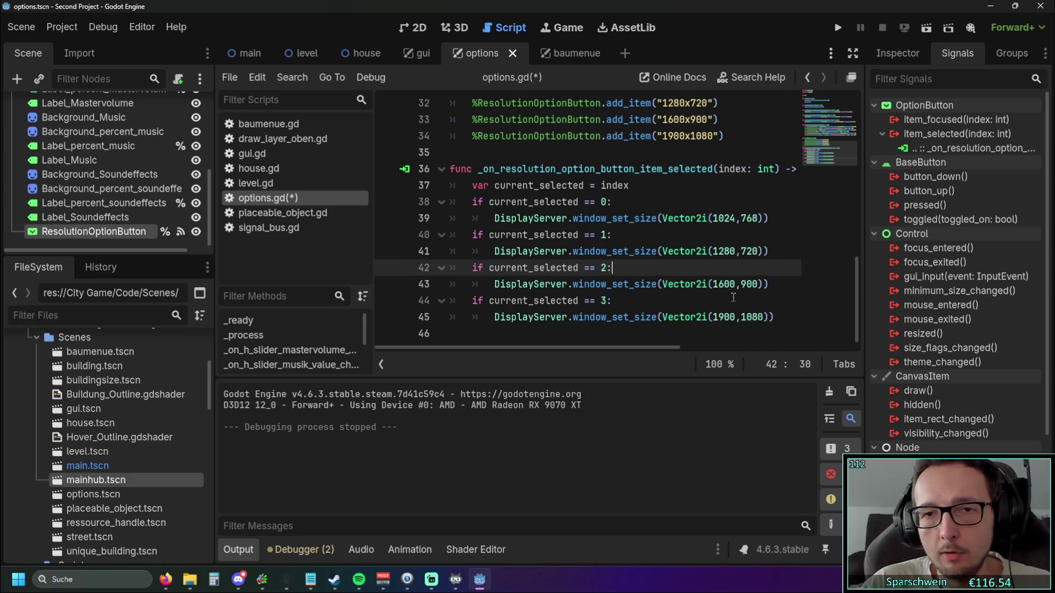
pyautogui.moveTo(727, 317); pyautogui.dragTo(734, 317)
pyautogui.write('2')
pyautogui.moveTo(672, 135); pyautogui.dragTo(679, 136)
pyautogui.write('2')
pyautogui.click(755, 223)
pyautogui.click(799, 251)
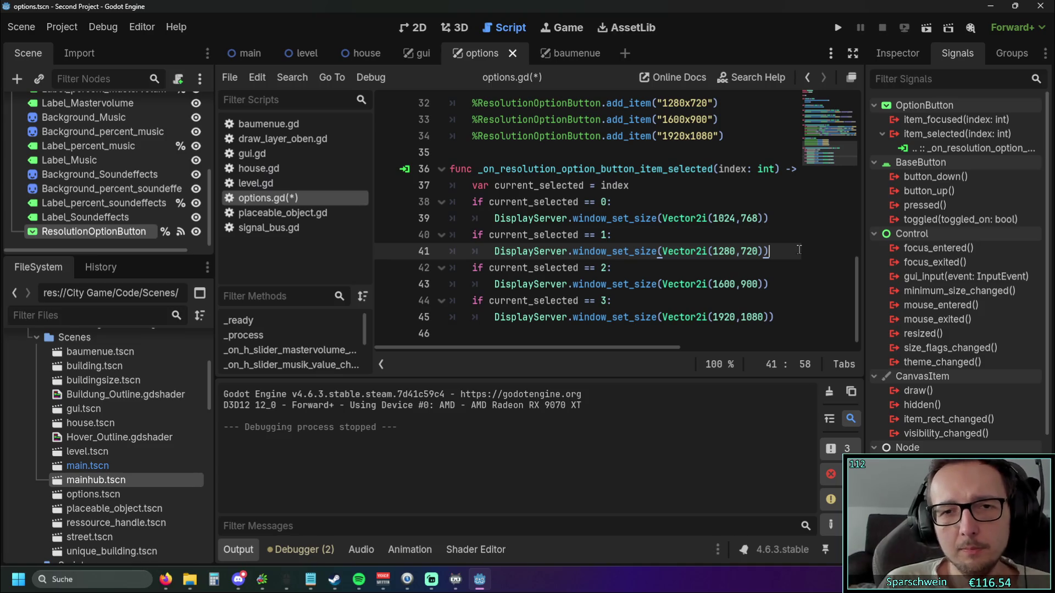
pyautogui.scroll(8, 799, 250)
pyautogui.scroll(-7, 699, 223)
pyautogui.scroll(-2, 698, 223)
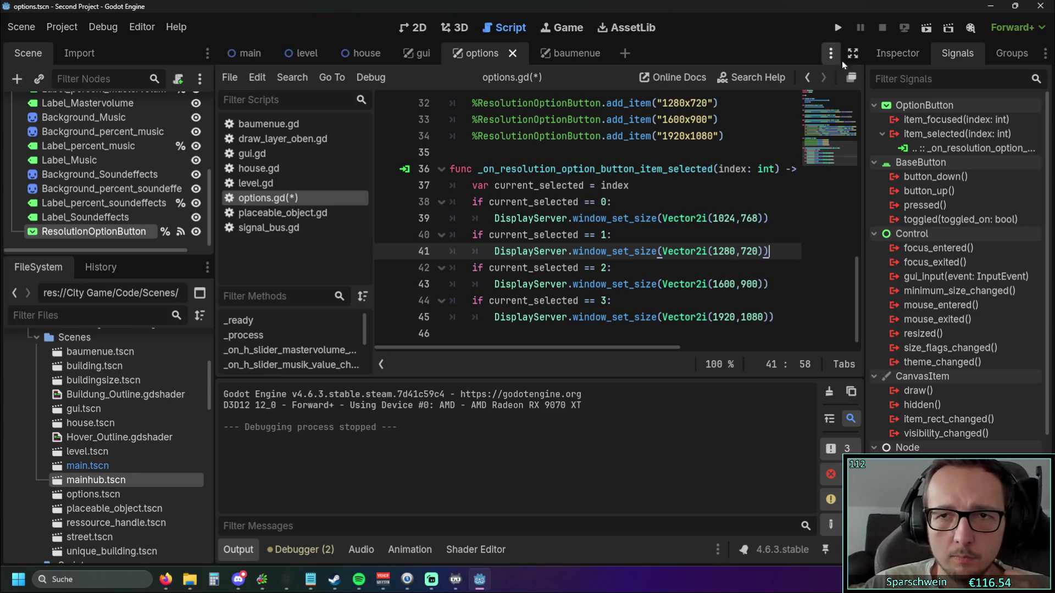
# - Run the game, open its options panel and switch the resolution to 1600x900, then 1024x768
pyautogui.click(838, 27)
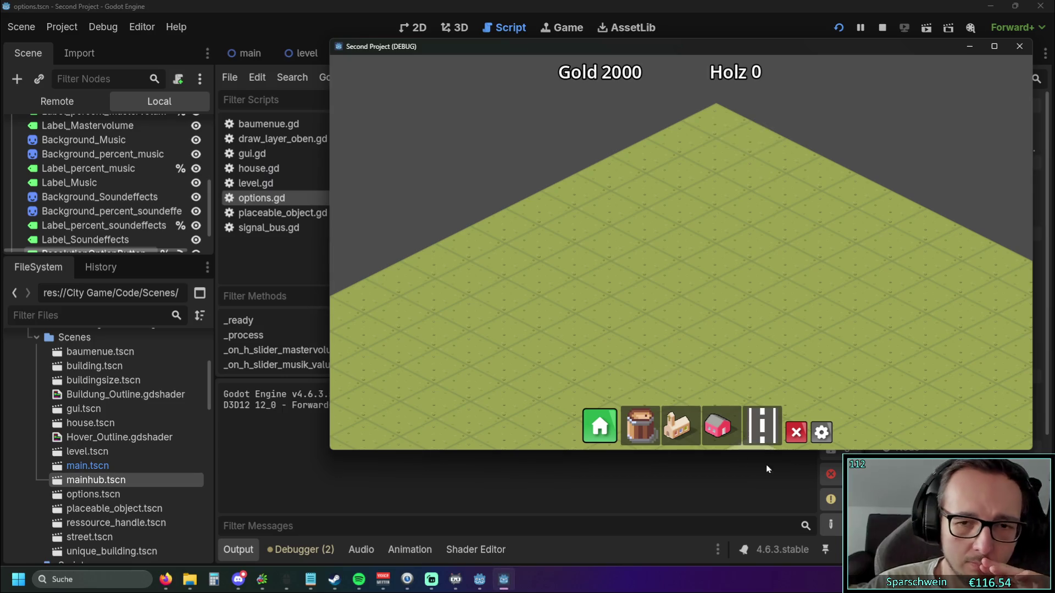
pyautogui.click(821, 433)
pyautogui.click(592, 274)
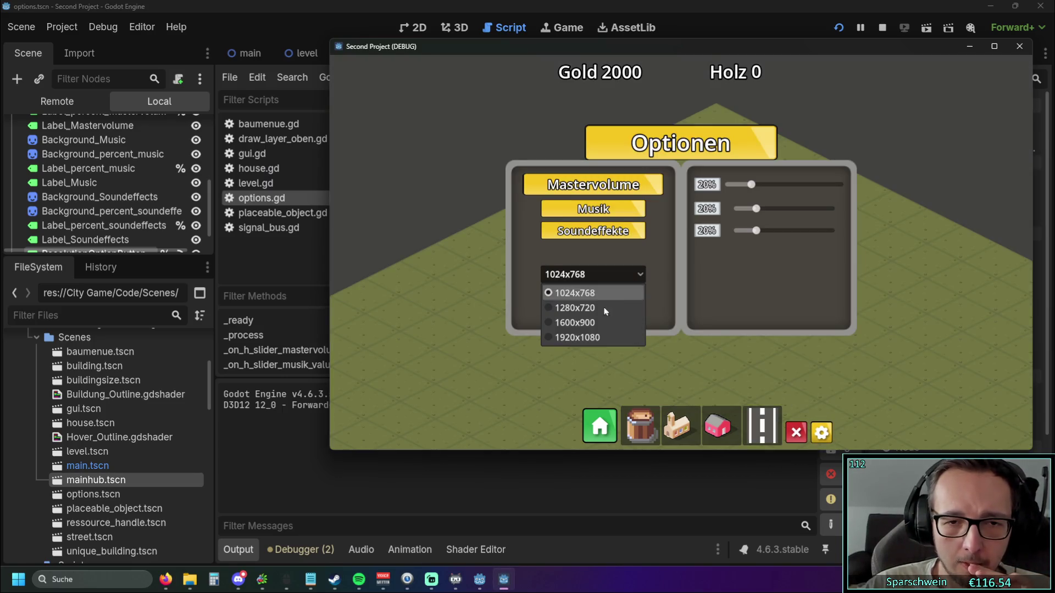
pyautogui.click(584, 322)
pyautogui.click(589, 274)
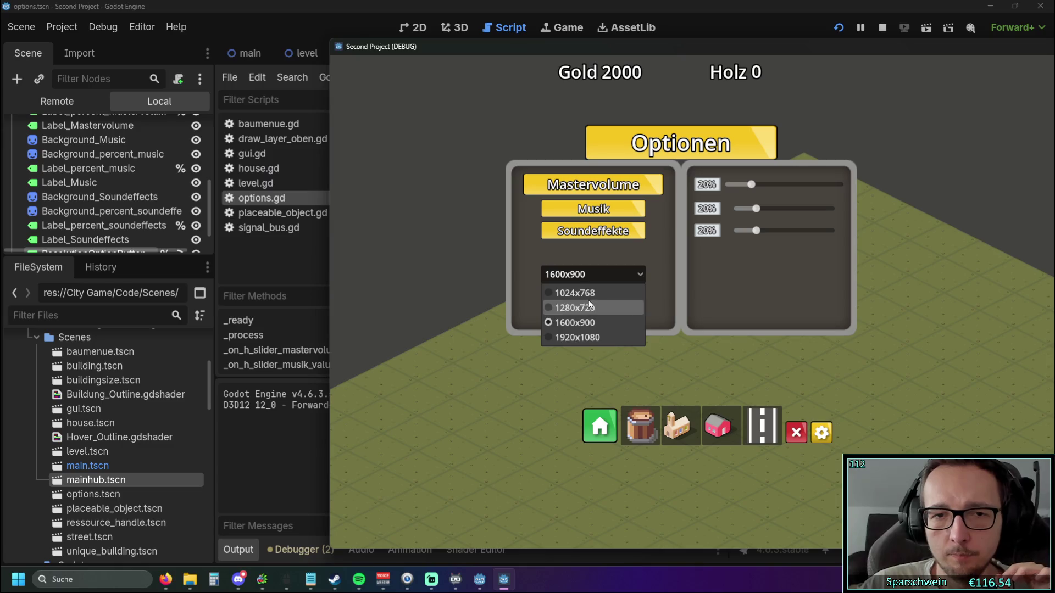
pyautogui.click(587, 294)
# - Switch the window to 1280x720, back to 1024x768, then 1280x720 again, and close the game
pyautogui.click(591, 274)
pyautogui.click(589, 301)
pyautogui.click(606, 276)
pyautogui.click(593, 294)
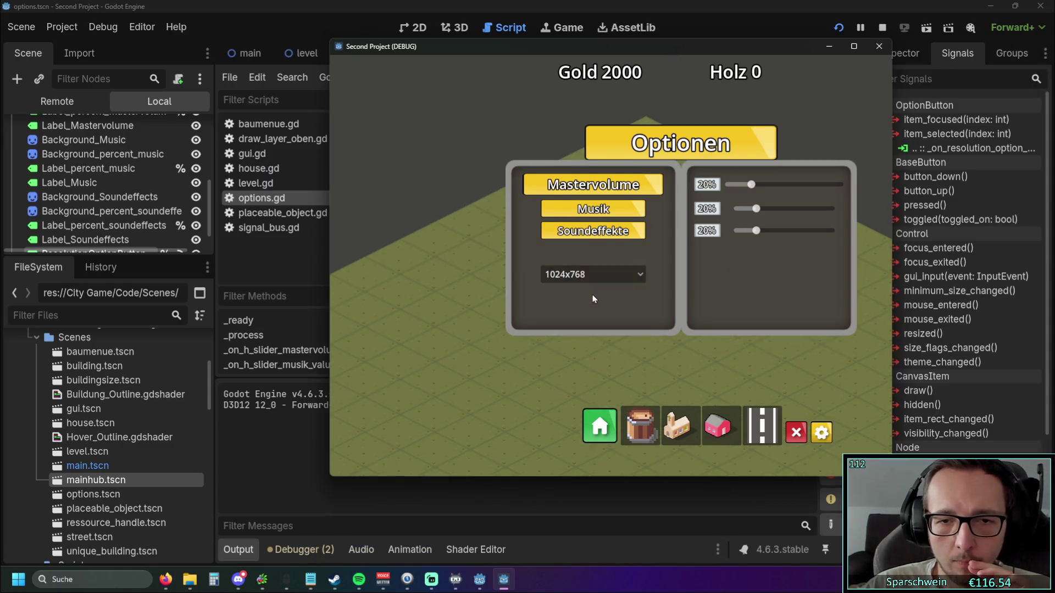
pyautogui.click(611, 275)
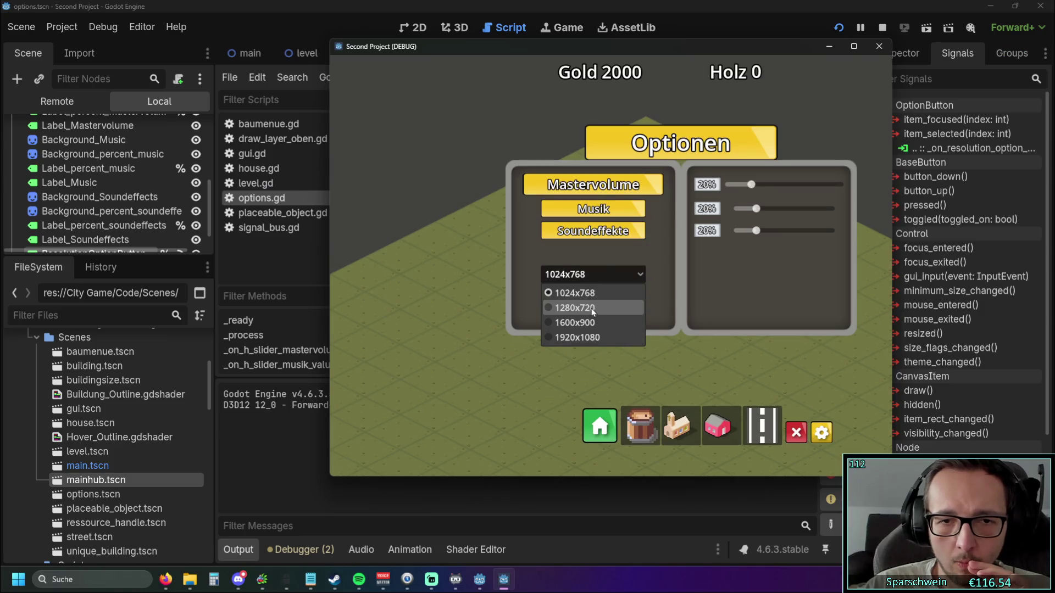
pyautogui.click(591, 309)
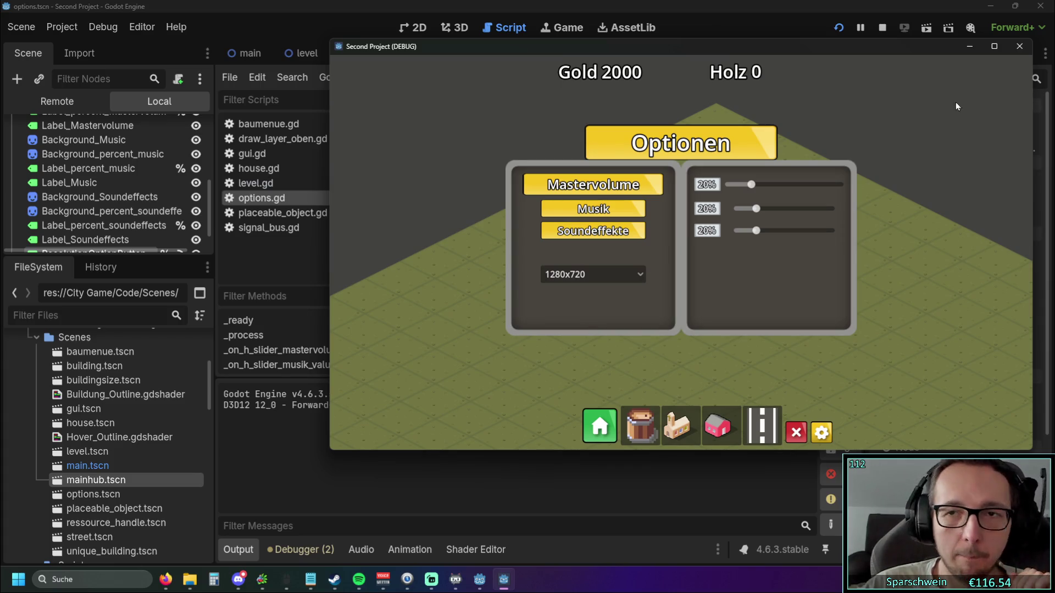
pyautogui.click(1019, 46)
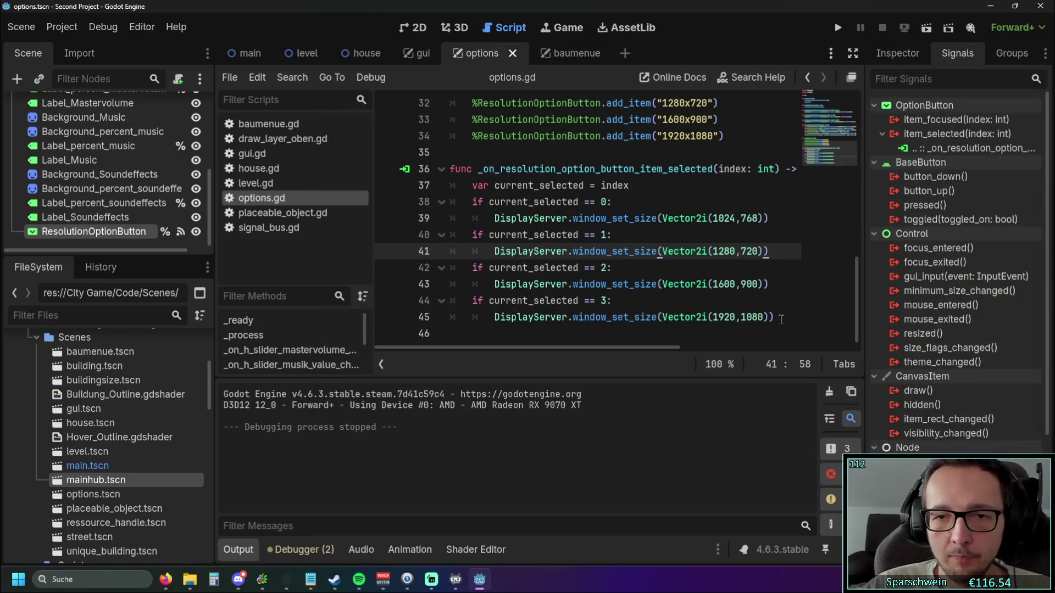
pyautogui.click(781, 319)
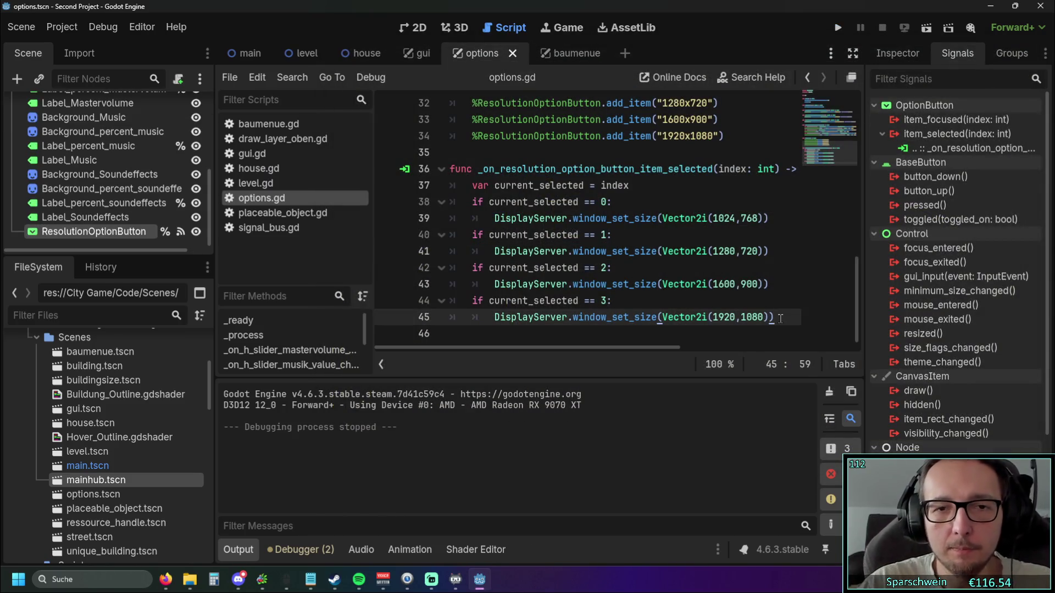
# - Duplicate the index 2 and 3 window-size cases below the last case, fixing the indentation
pyautogui.press('Return')
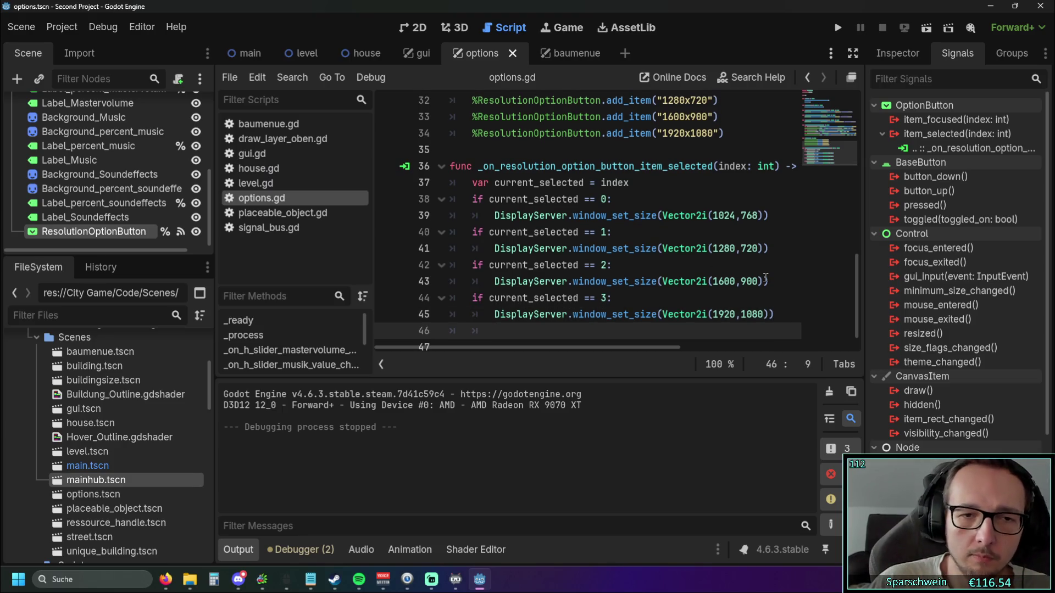
pyautogui.moveTo(776, 315)
pyautogui.mouseDown()
pyautogui.moveTo(550, 308)
pyautogui.moveTo(450, 265)
pyautogui.mouseUp()
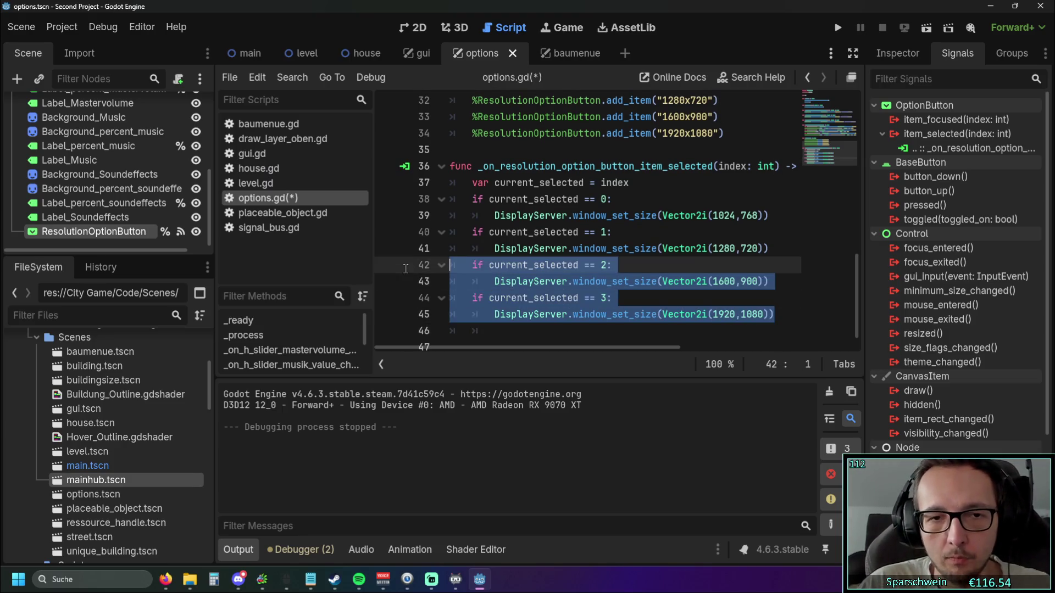
pyautogui.hotkey('ctrl', 'c')
pyautogui.click(776, 311)
pyautogui.press('Return')
pyautogui.hotkey('ctrl', 'v')
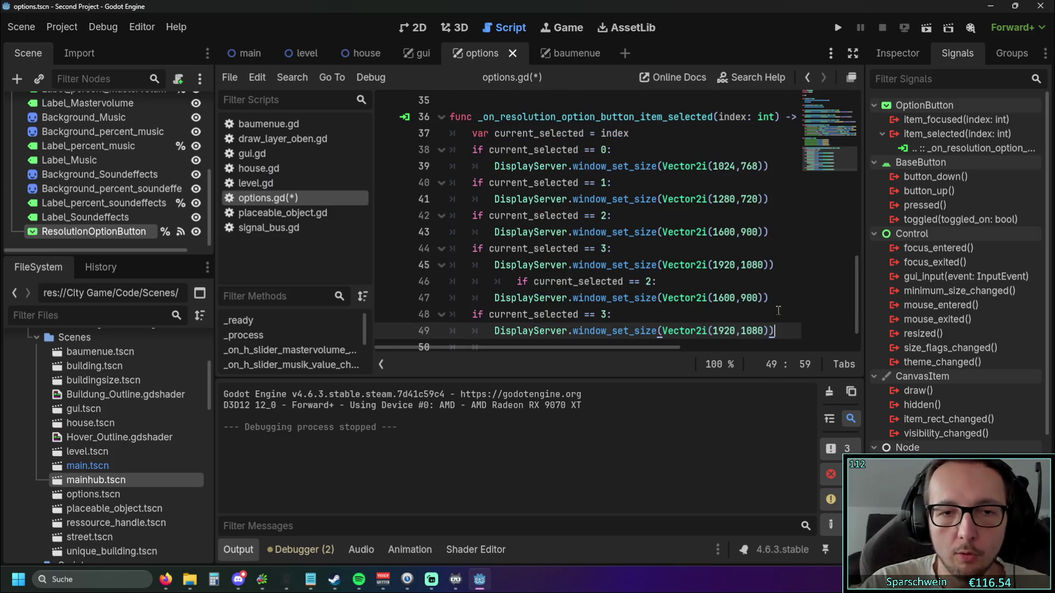
pyautogui.click(517, 281)
pyautogui.press('BackSpace')
pyautogui.press('BackSpace')
# - Change the copied conditions to check indices 4 and 5
pyautogui.doubleClick(603, 282)
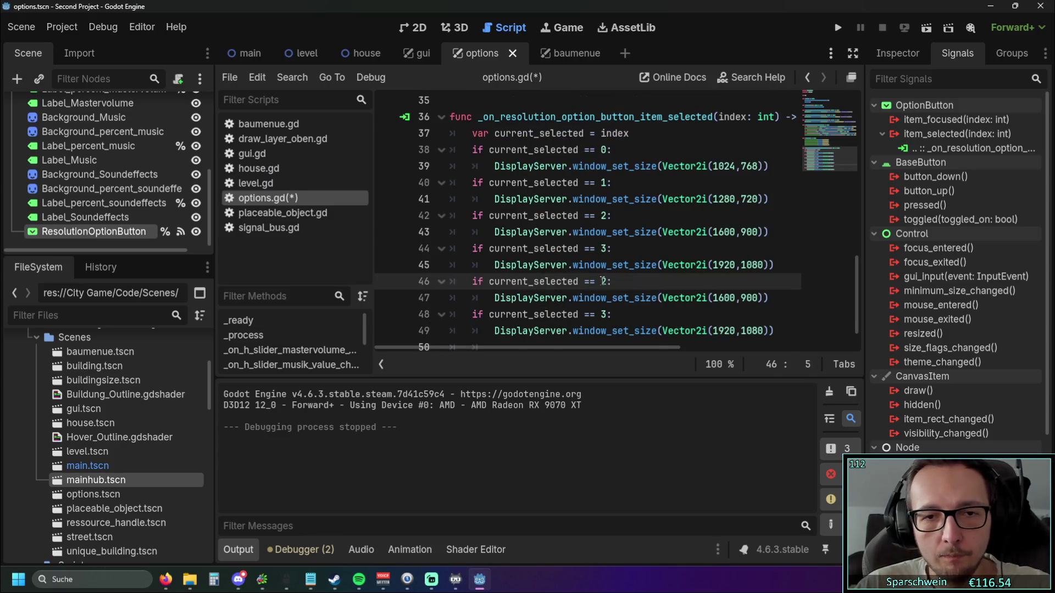
pyautogui.write('4')
pyautogui.doubleClick(603, 314)
pyautogui.write('5')
pyautogui.press('End')
pyautogui.scroll(-1, 648, 306)
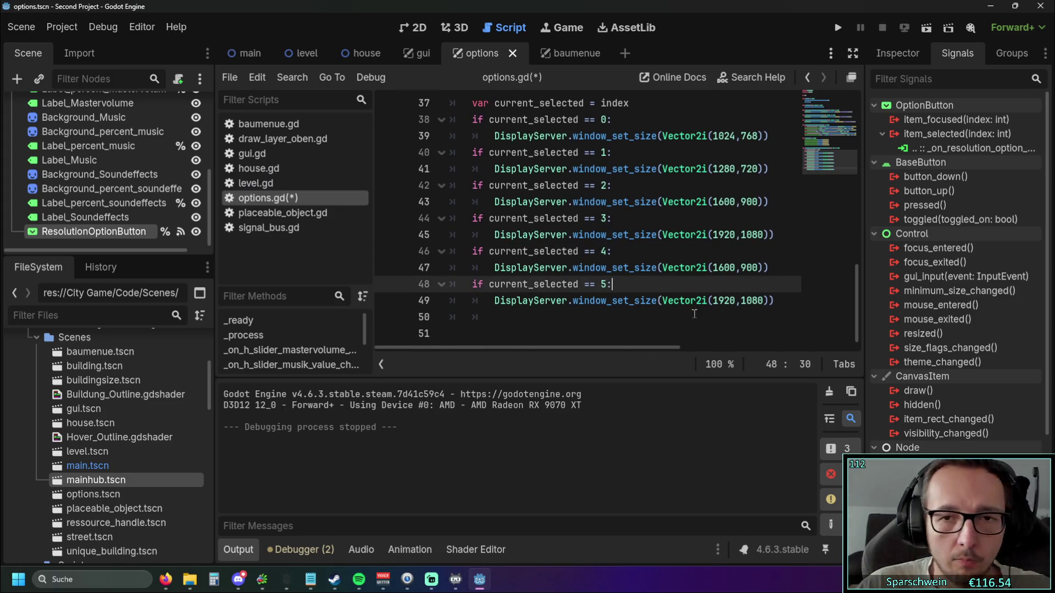
# - Set the case-4 window size to Vector2i(2560, 1440)
pyautogui.doubleClick(723, 268)
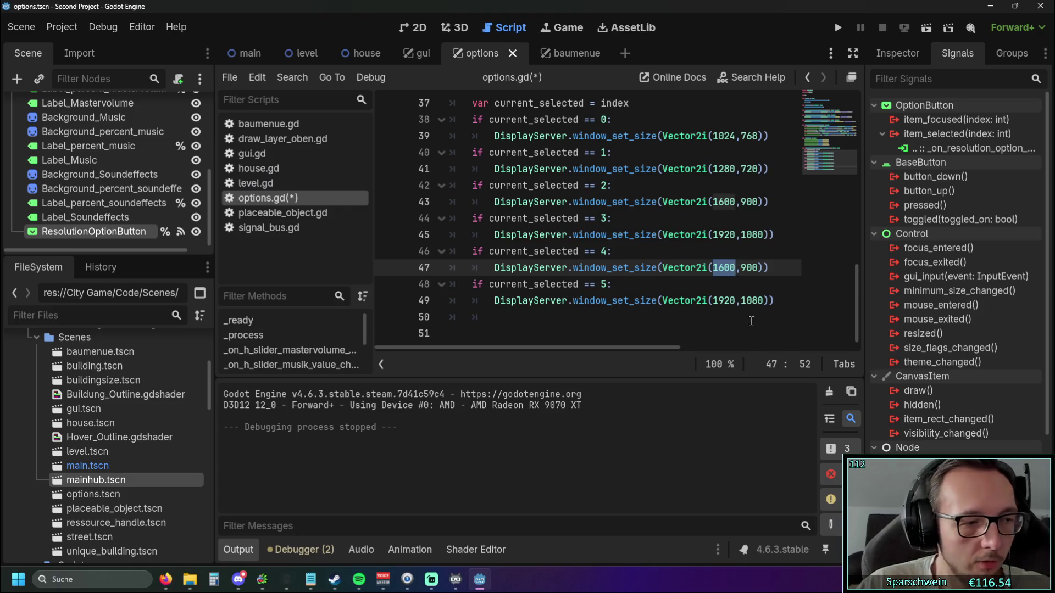
pyautogui.write('2560')
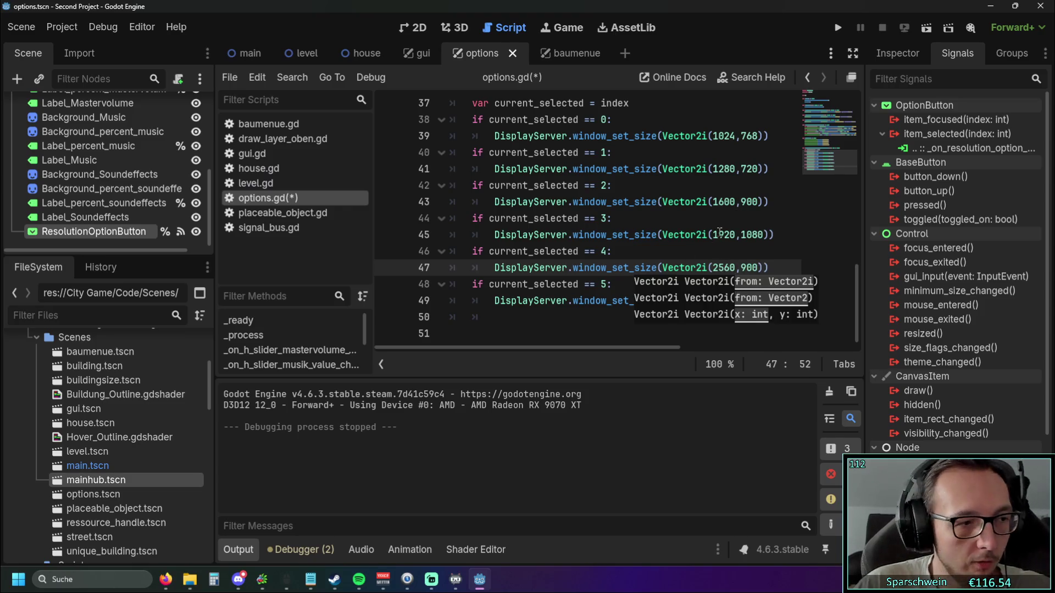
pyautogui.click(717, 234)
pyautogui.doubleClick(749, 268)
pyautogui.write('1440')
pyautogui.click(687, 235)
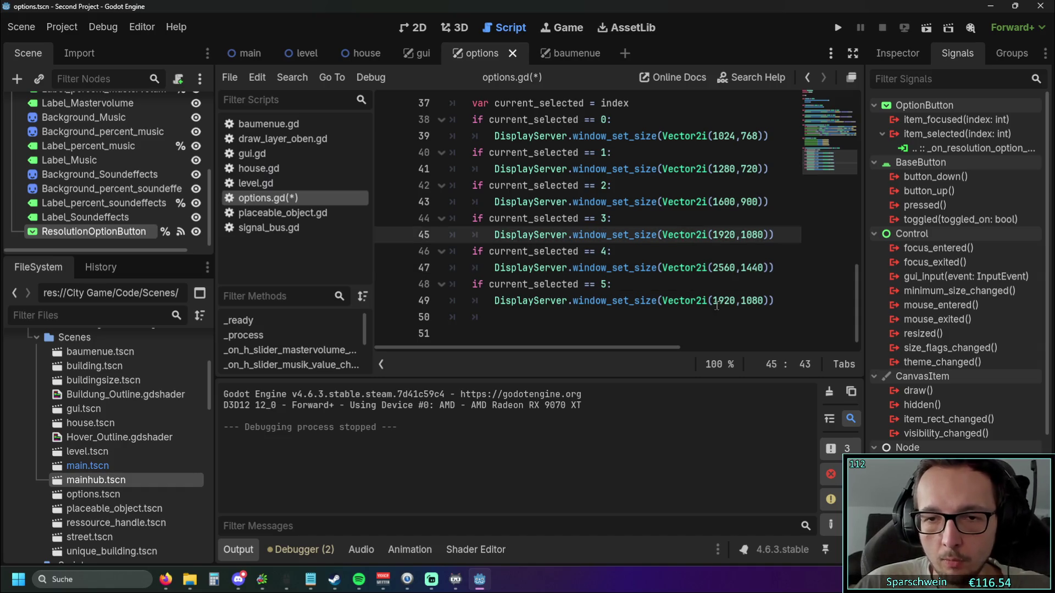
# - Set the case-5 window size to Vector2i(3840, 2160)
pyautogui.doubleClick(723, 300)
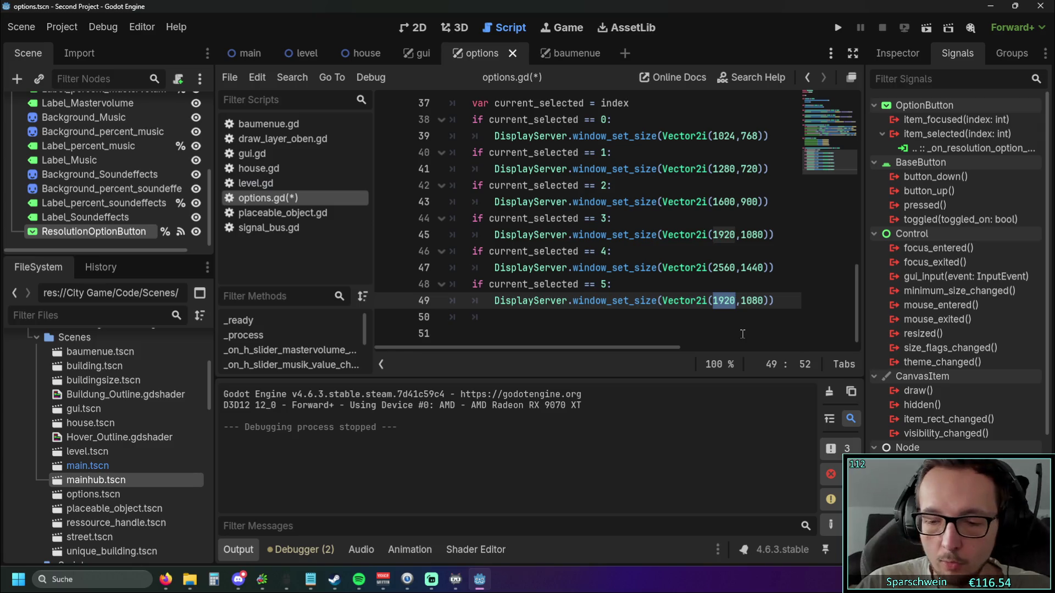
pyautogui.write('3840')
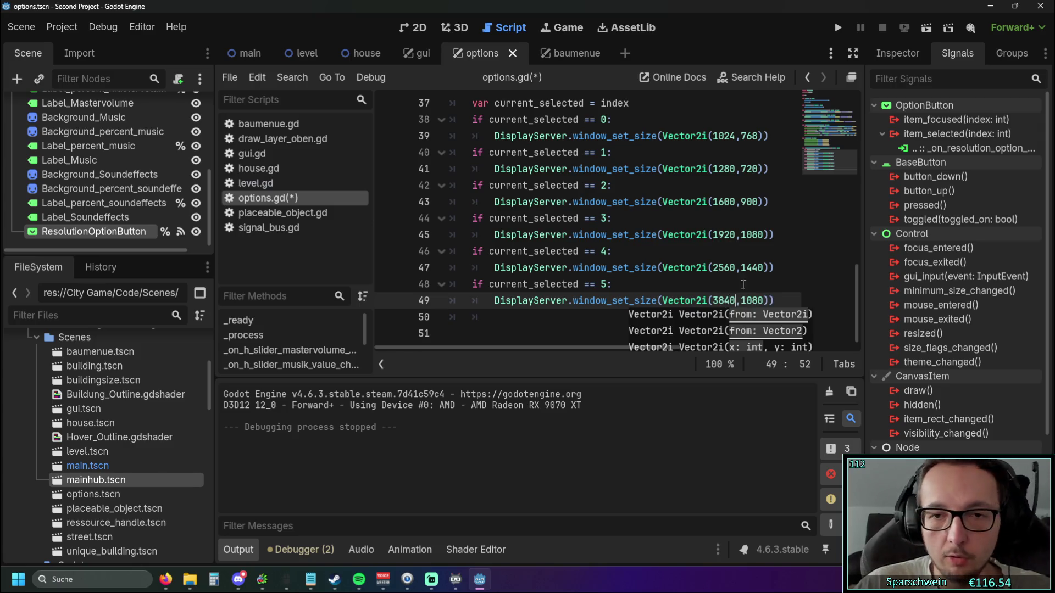
pyautogui.click(739, 291)
pyautogui.doubleClick(751, 301)
pyautogui.write('2160')
pyautogui.click(740, 285)
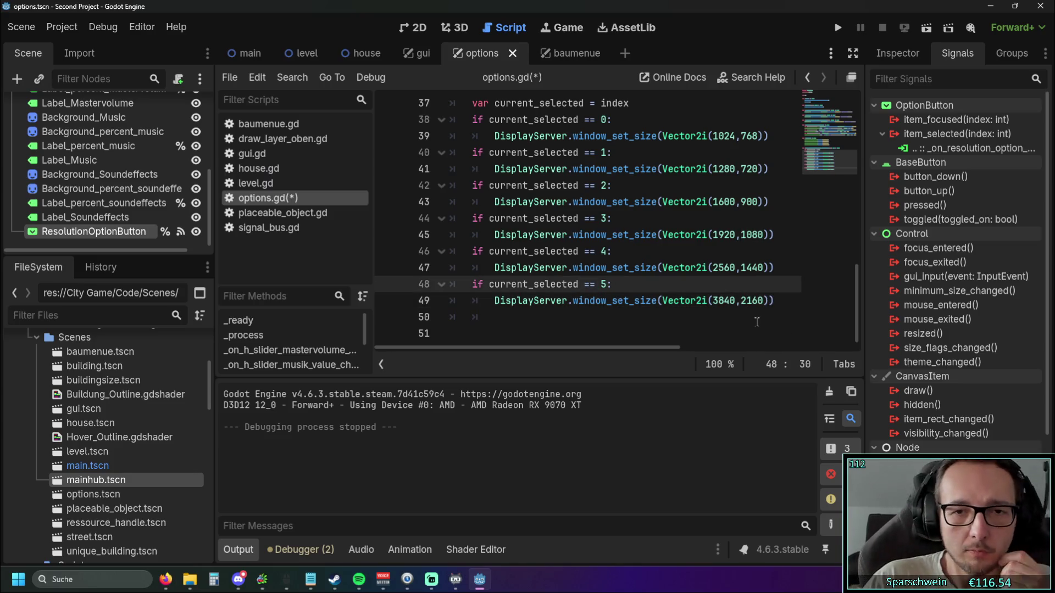
pyautogui.scroll(3, 704, 303)
pyautogui.moveTo(724, 202)
pyautogui.mouseDown()
pyautogui.moveTo(441, 208)
pyautogui.moveTo(472, 202)
pyautogui.mouseUp()
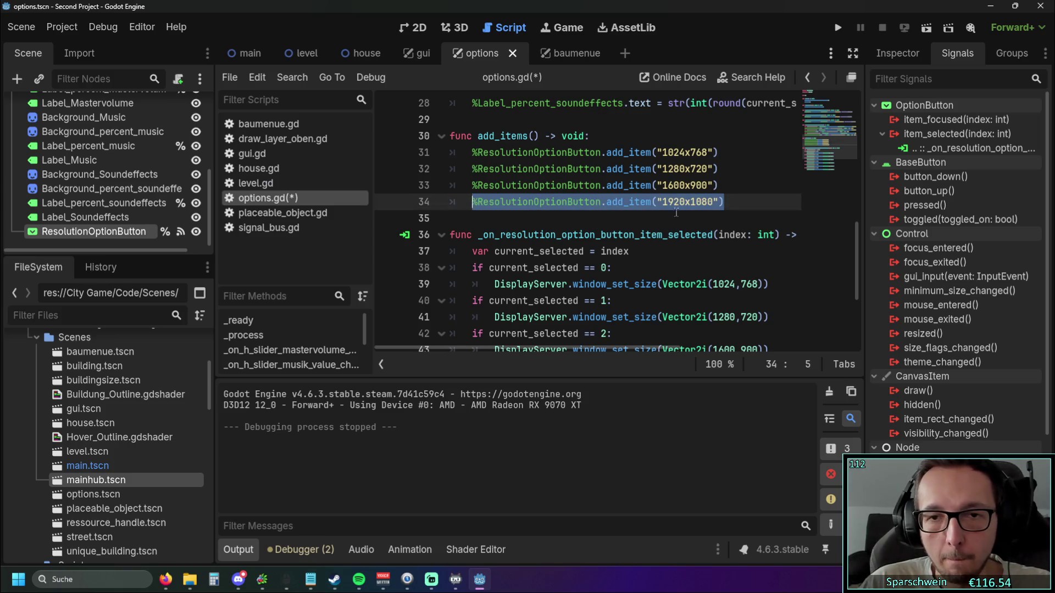
# - Add two copies of the 1920x1080 add_item entry below it
pyautogui.hotkey('ctrl', 'c')
pyautogui.click(724, 202)
pyautogui.press('Return')
pyautogui.hotkey('ctrl', 'v')
pyautogui.press('Return')
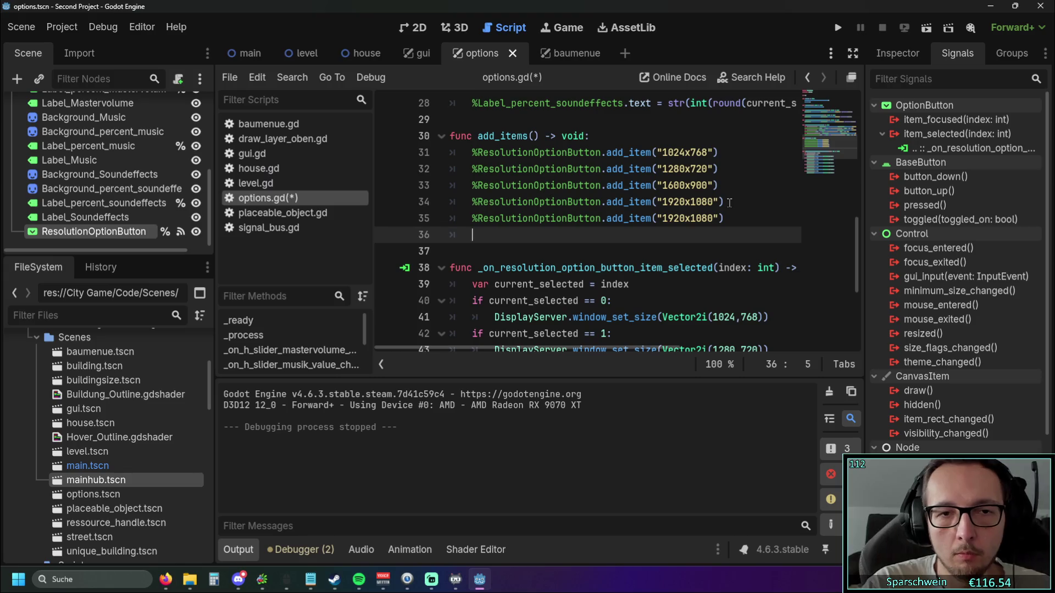
pyautogui.hotkey('ctrl', 'v')
# - Make the fifth dropdown entry read 2560x1440
pyautogui.scroll(-4, 683, 221)
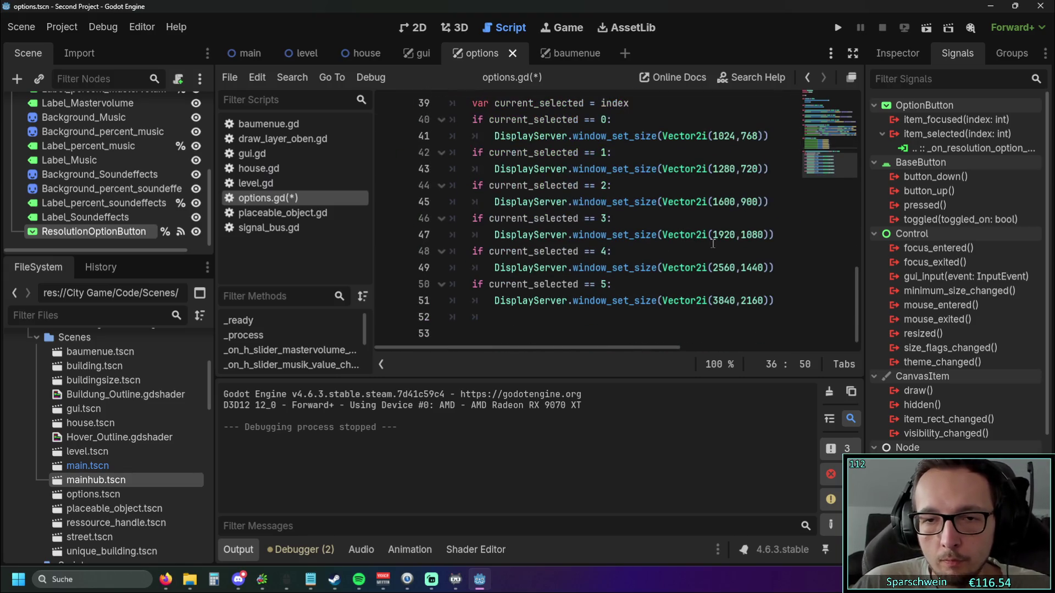
pyautogui.moveTo(713, 268); pyautogui.dragTo(765, 269)
pyautogui.scroll(4, 659, 247)
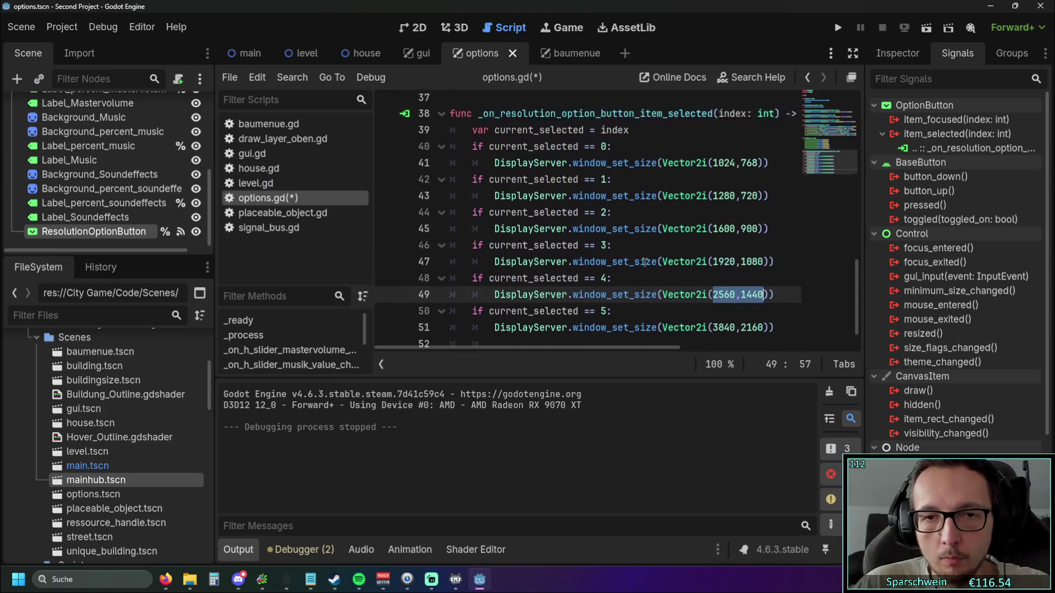
pyautogui.moveTo(661, 235); pyautogui.dragTo(714, 235)
pyautogui.hotkey('ctrl', 'v')
pyautogui.click(690, 235)
pyautogui.write('x')
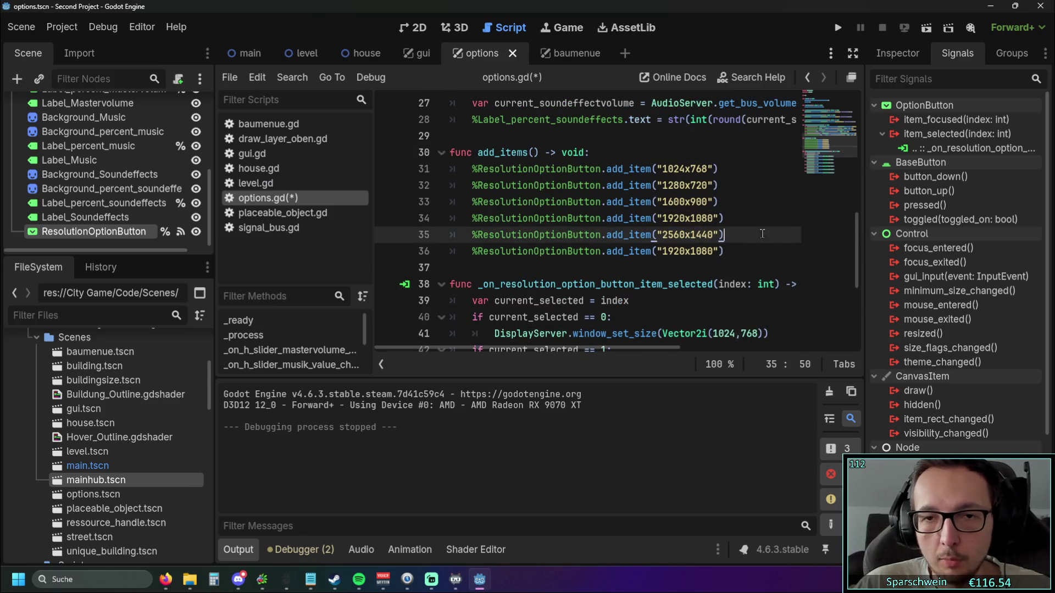
# - Make the sixth dropdown entry read 3840x2160, then save and run the game
pyautogui.scroll(-4, 707, 250)
pyautogui.moveTo(713, 300); pyautogui.dragTo(766, 300)
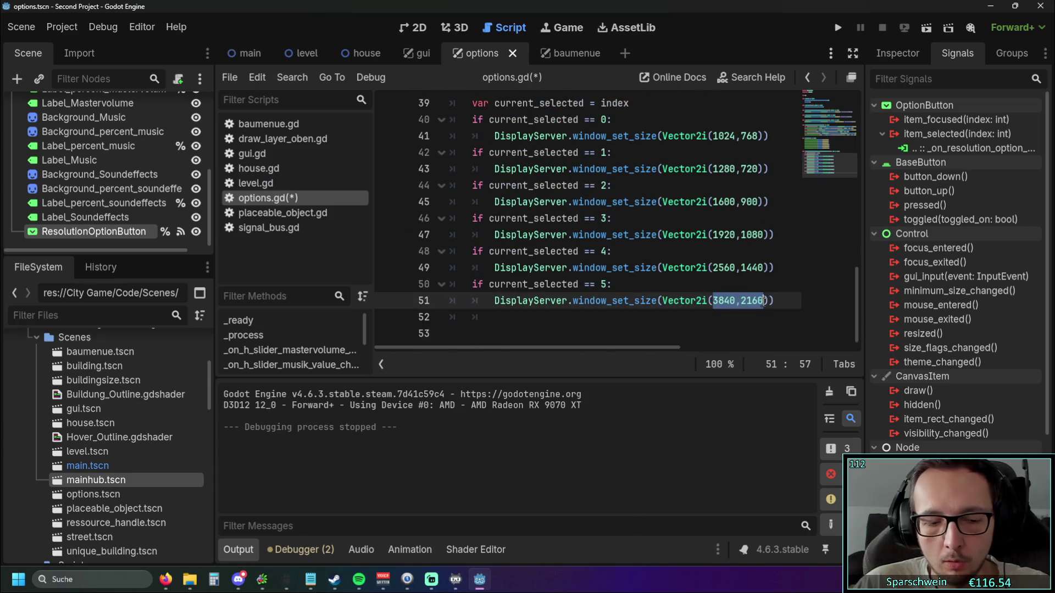
pyautogui.scroll(6, 664, 220)
pyautogui.scroll(-3, 665, 203)
pyautogui.moveTo(661, 201); pyautogui.dragTo(713, 202)
pyautogui.hotkey('ctrl', 'v')
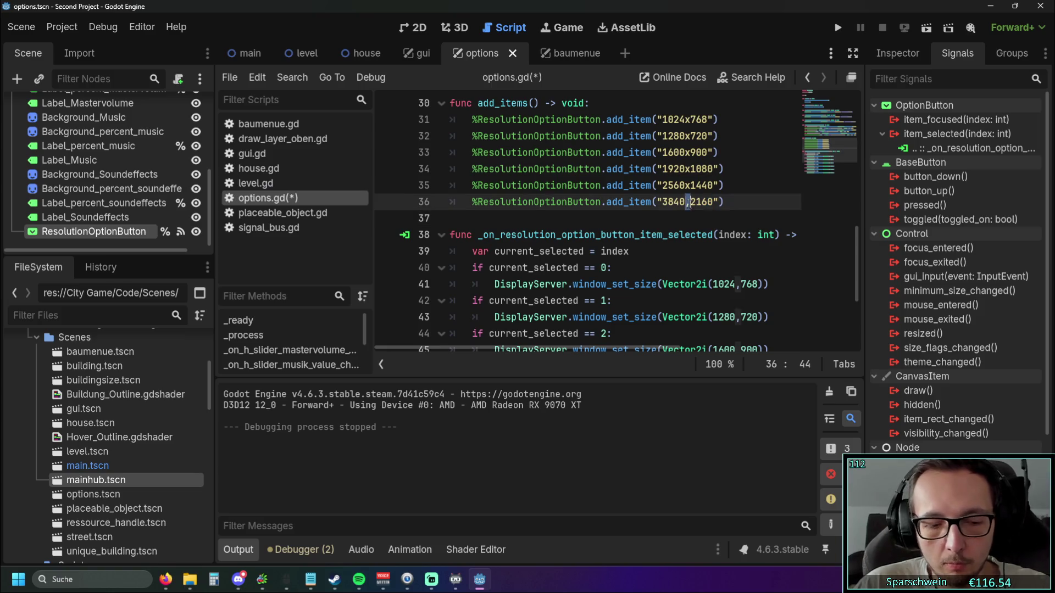
pyautogui.press('Up')
pyautogui.press('End')
pyautogui.scroll(-3, 732, 209)
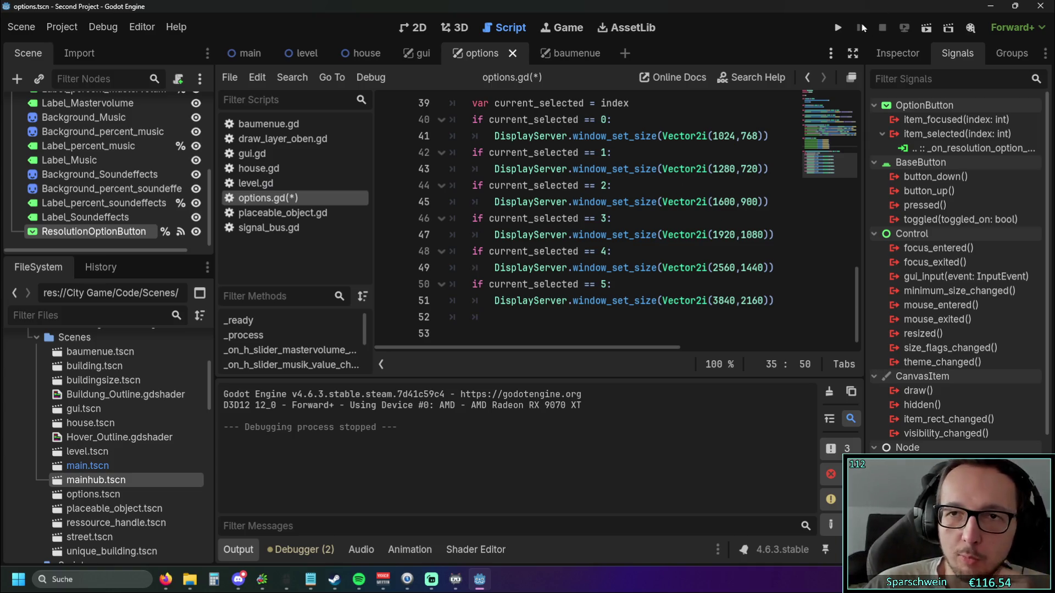
pyautogui.click(837, 28)
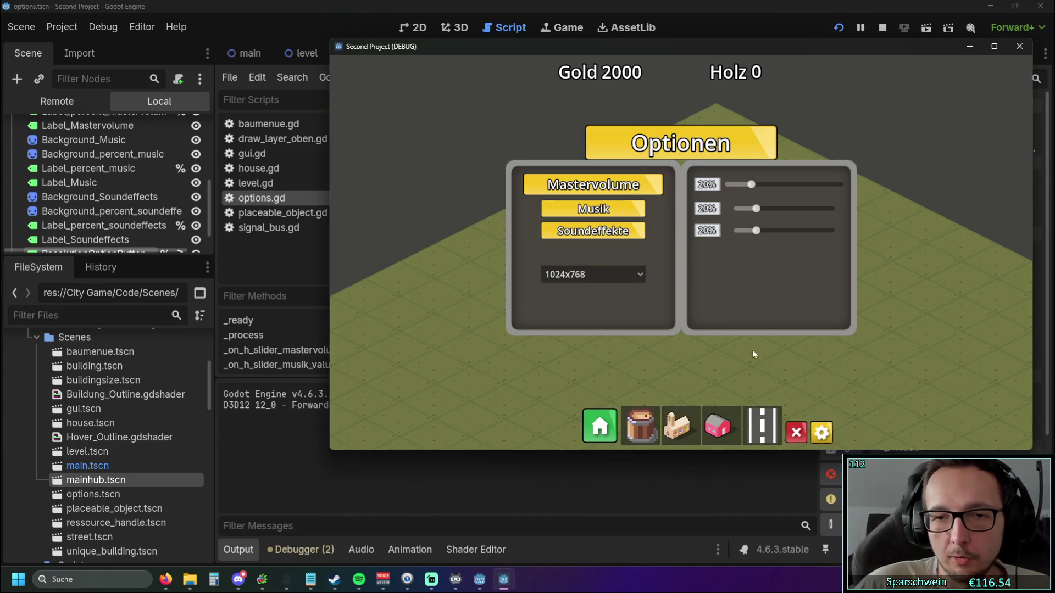
# - Move the game window aside and switch the resolution to 1280x720
pyautogui.click(593, 274)
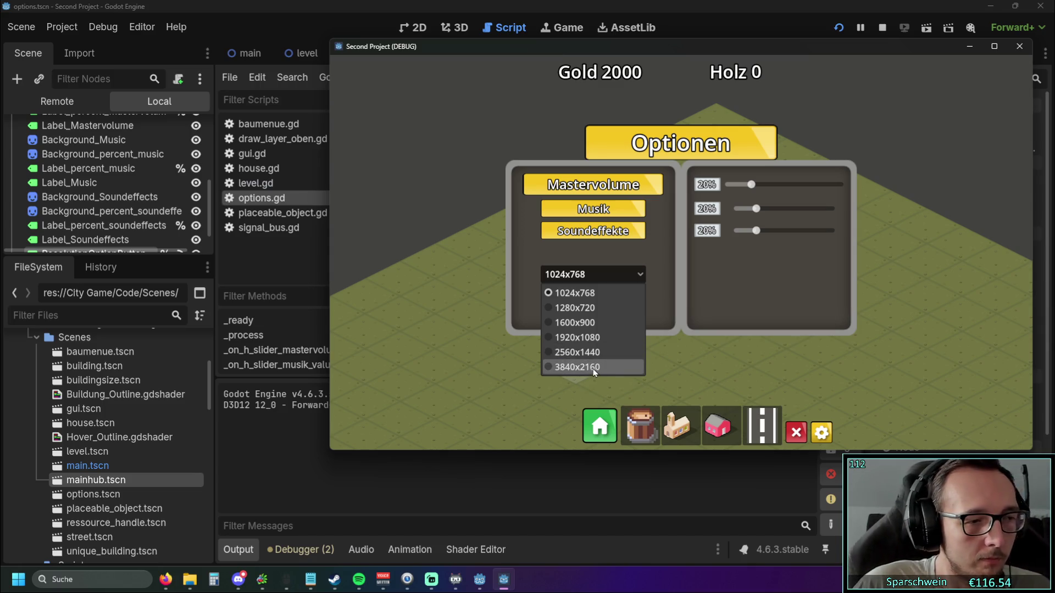
pyautogui.moveTo(897, 50); pyautogui.dragTo(757, 56)
pyautogui.click(448, 278)
pyautogui.click(456, 311)
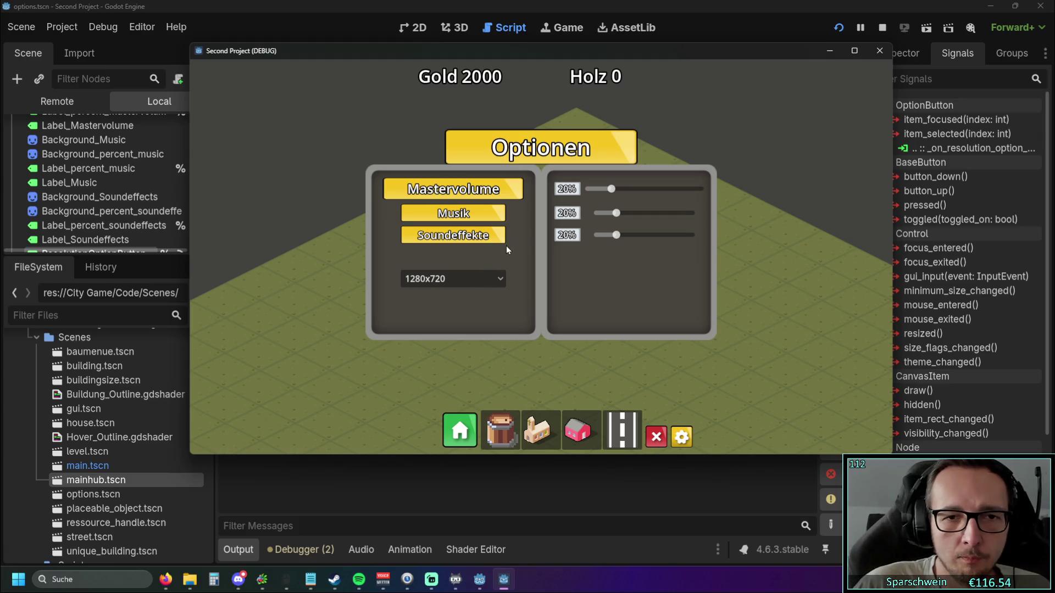
pyautogui.moveTo(555, 52)
pyautogui.mouseDown()
pyautogui.moveTo(888, 59)
pyautogui.moveTo(532, 70)
pyautogui.mouseUp()
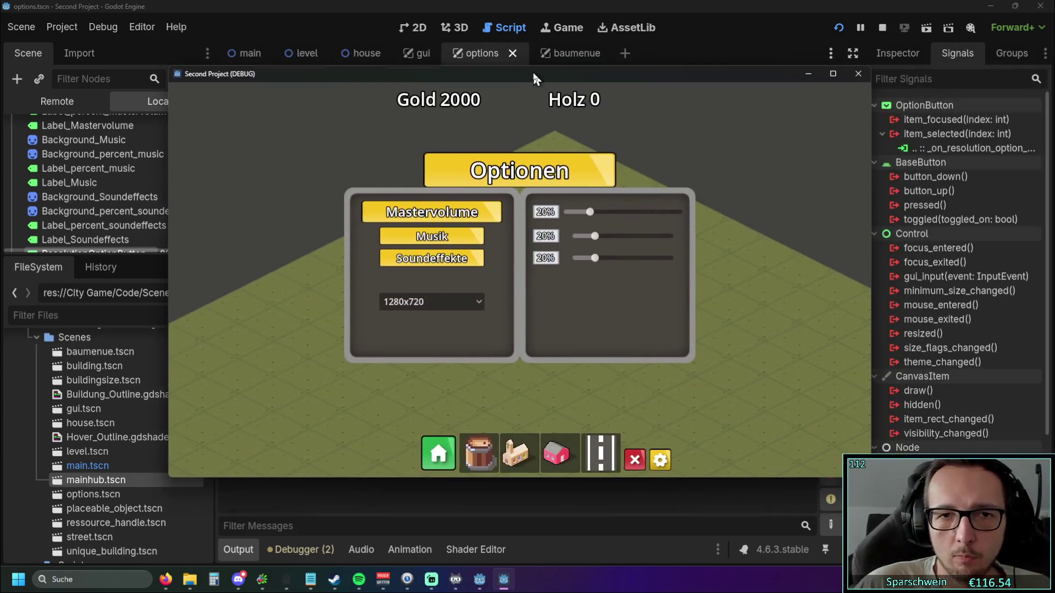
pyautogui.click(461, 300)
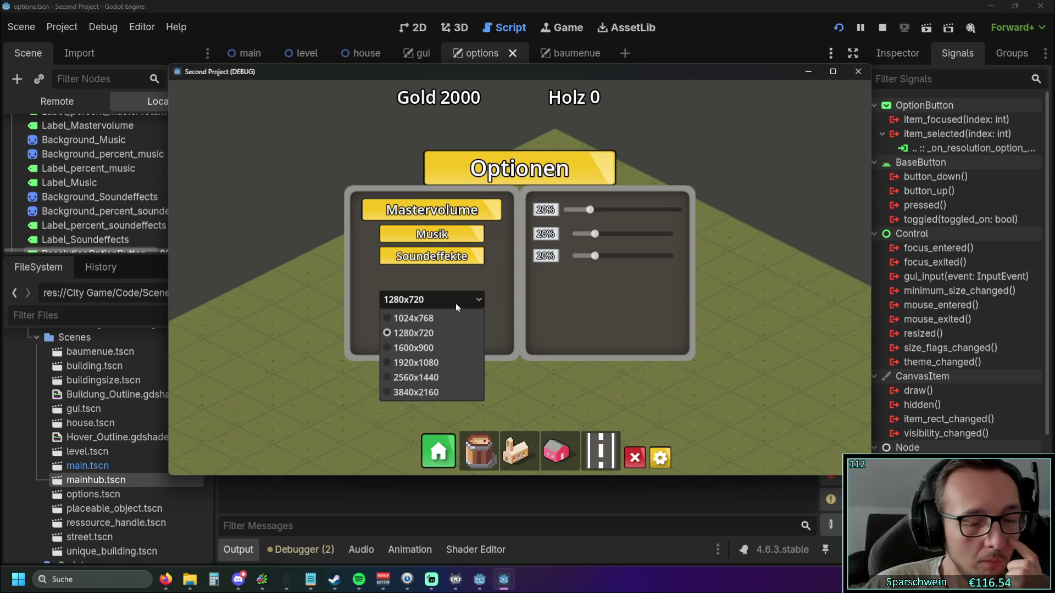
pyautogui.click(453, 305)
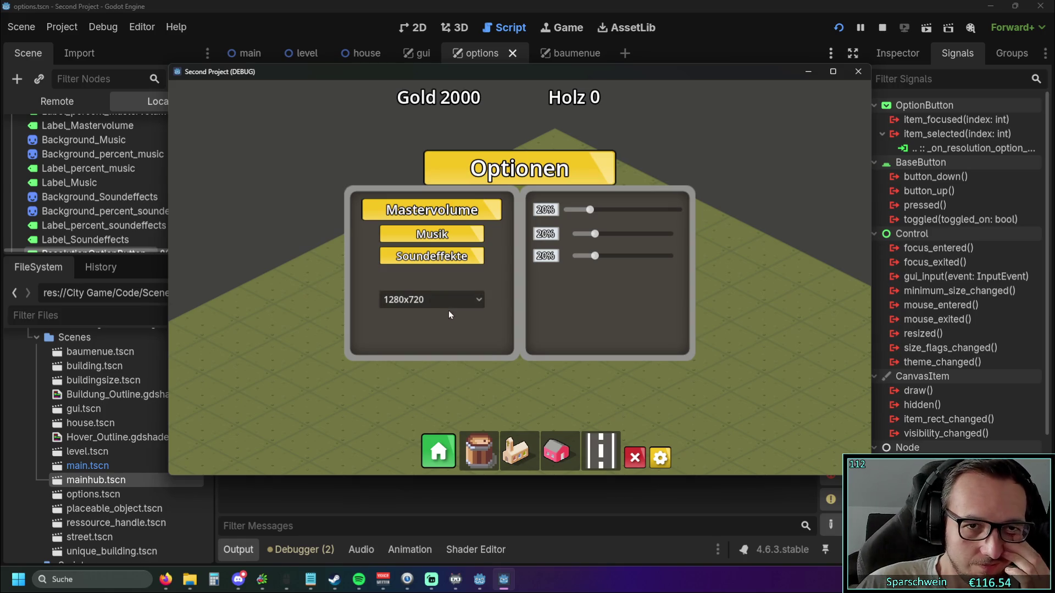
pyautogui.click(443, 302)
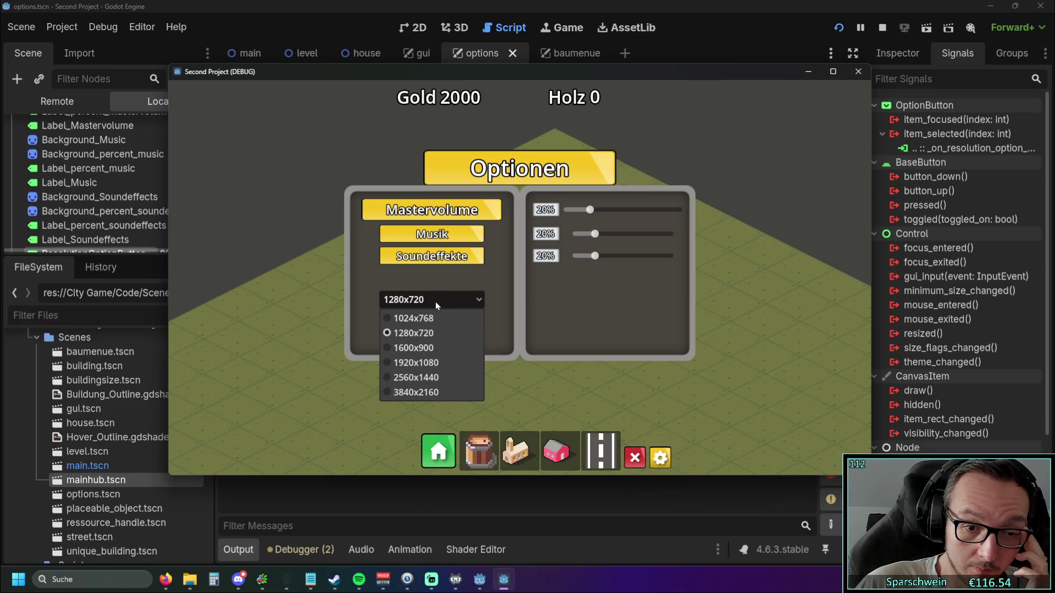
pyautogui.click(435, 302)
# - Resize the game window, then switch to 1600x900 and back to 1024x768
pyautogui.moveTo(168, 276); pyautogui.dragTo(470, 269)
pyautogui.moveTo(681, 65)
pyautogui.mouseDown()
pyautogui.moveTo(681, 240)
pyautogui.moveTo(511, 149)
pyautogui.mouseUp()
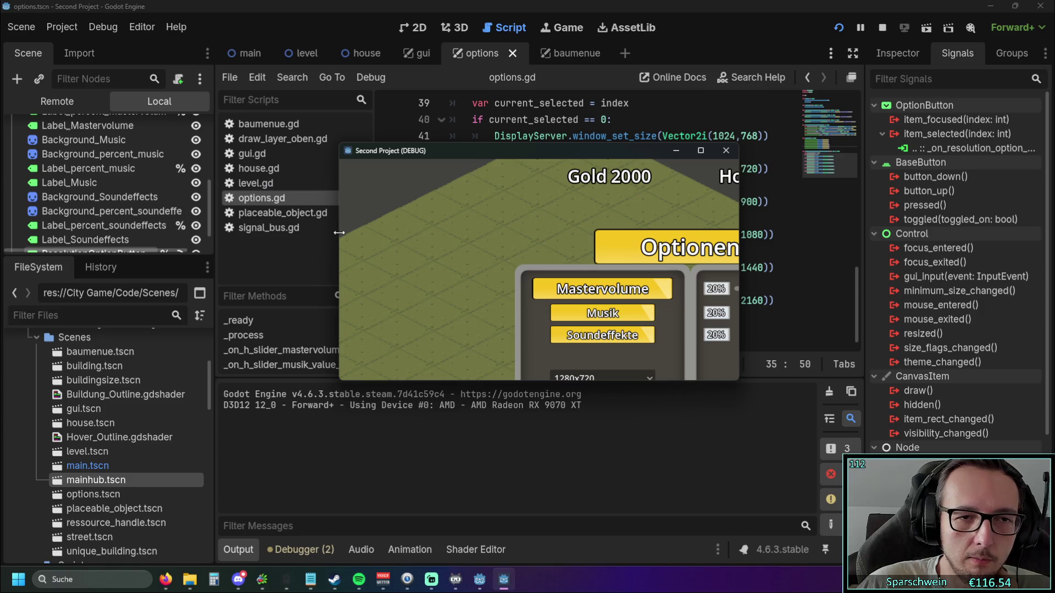
pyautogui.moveTo(340, 237); pyautogui.dragTo(193, 237)
pyautogui.moveTo(481, 146); pyautogui.dragTo(482, 53)
pyautogui.click(462, 287)
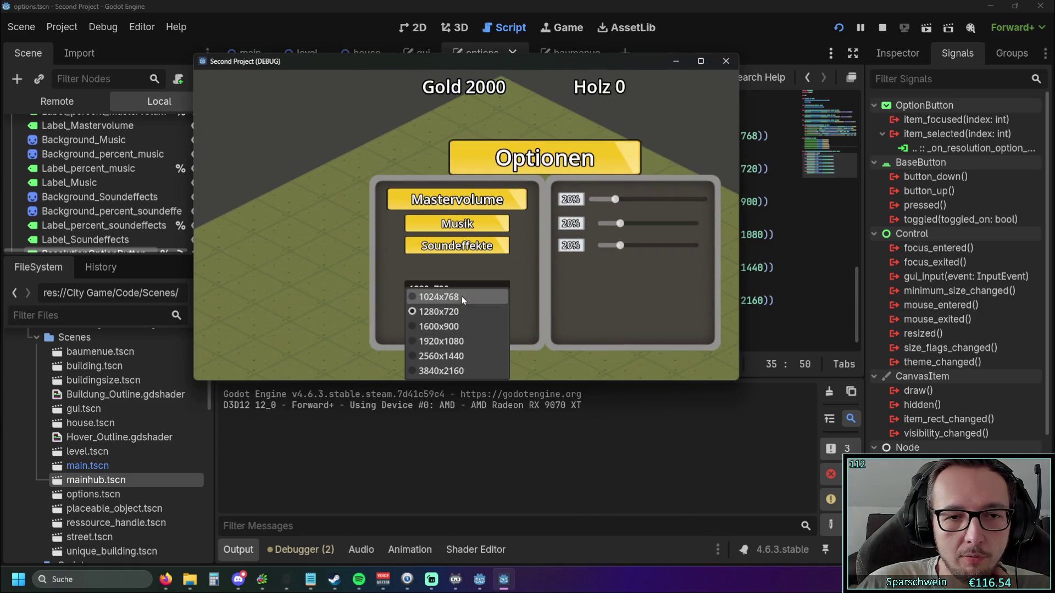
pyautogui.click(448, 326)
pyautogui.click(467, 288)
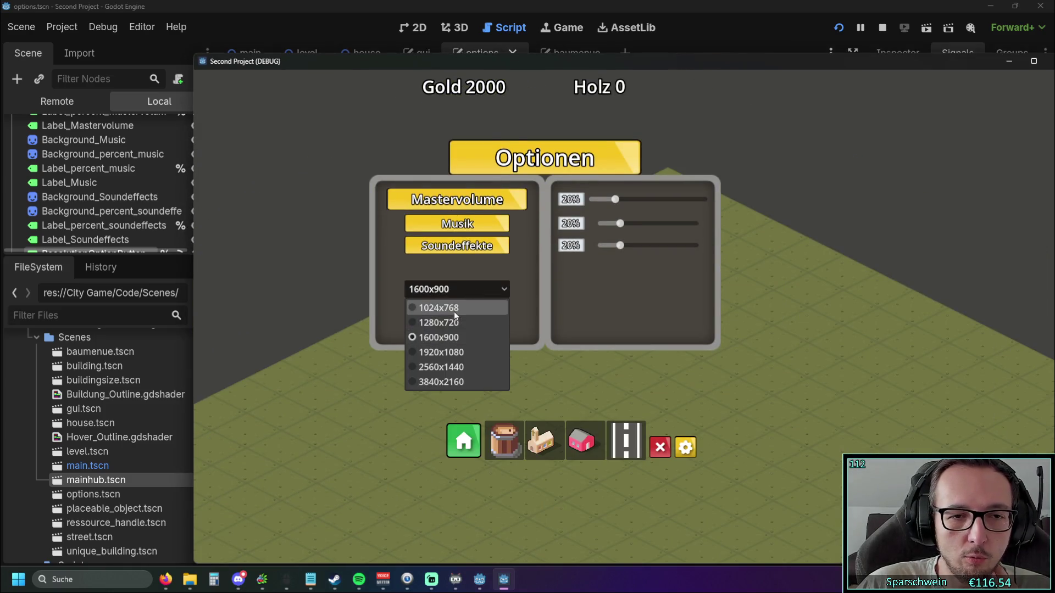
pyautogui.click(455, 312)
pyautogui.moveTo(198, 245); pyautogui.dragTo(413, 245)
pyautogui.moveTo(595, 57)
pyautogui.mouseDown()
pyautogui.moveTo(582, 304)
pyautogui.moveTo(578, 282)
pyautogui.moveTo(721, 153)
pyautogui.mouseUp()
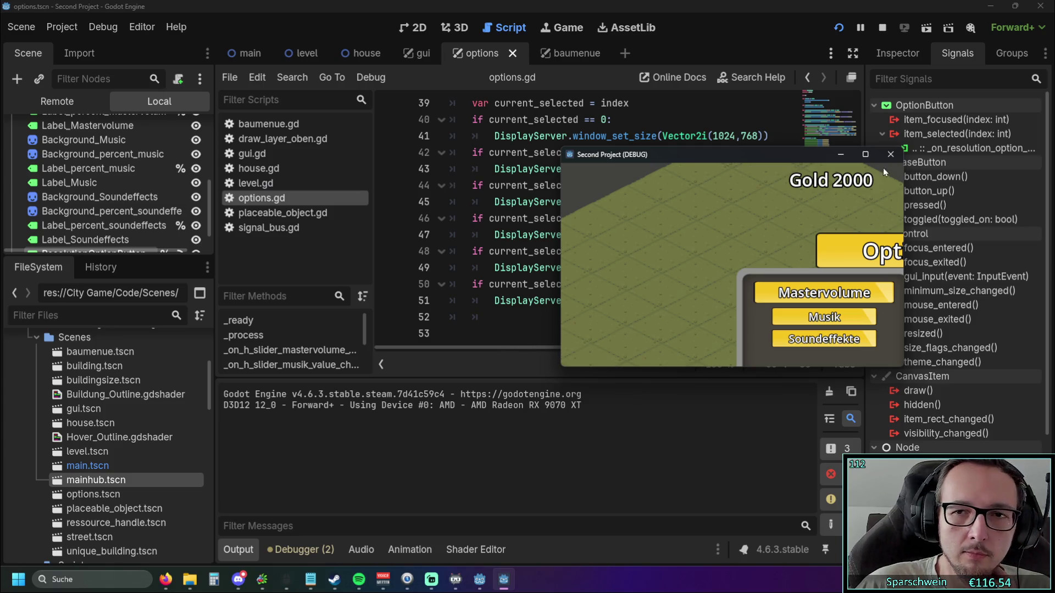
# - Close the game and look over the handler lines in options.gd
pyautogui.click(890, 155)
pyautogui.scroll(1, 647, 270)
pyautogui.scroll(-1, 648, 270)
pyautogui.moveTo(777, 300); pyautogui.dragTo(595, 135)
pyautogui.click(760, 235)
pyautogui.scroll(6, 742, 248)
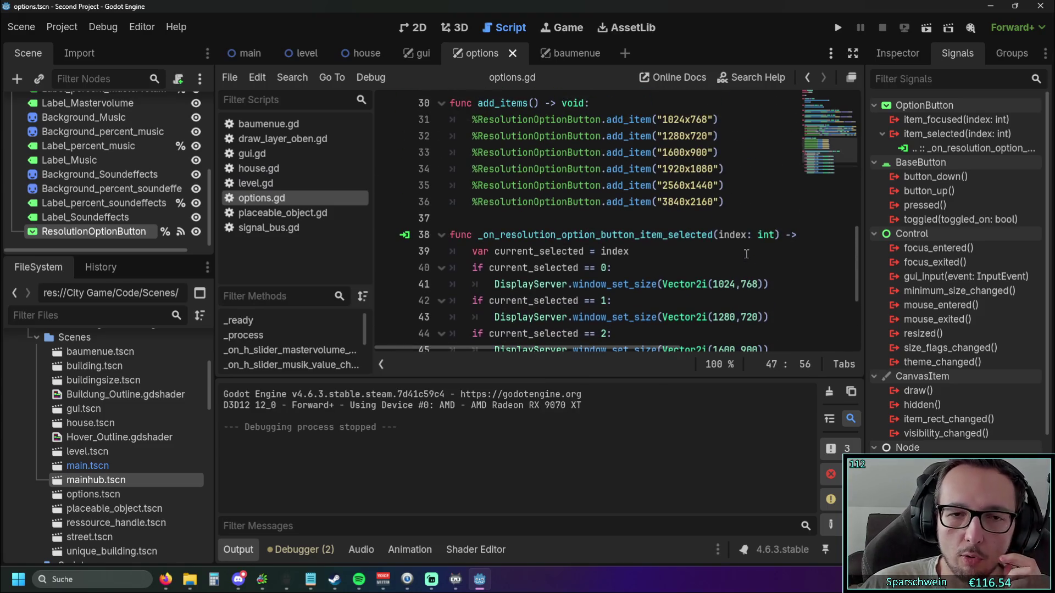
# - Rerun the game, check all six resolutions in the Optionen dropdown, and close it
pyautogui.click(837, 28)
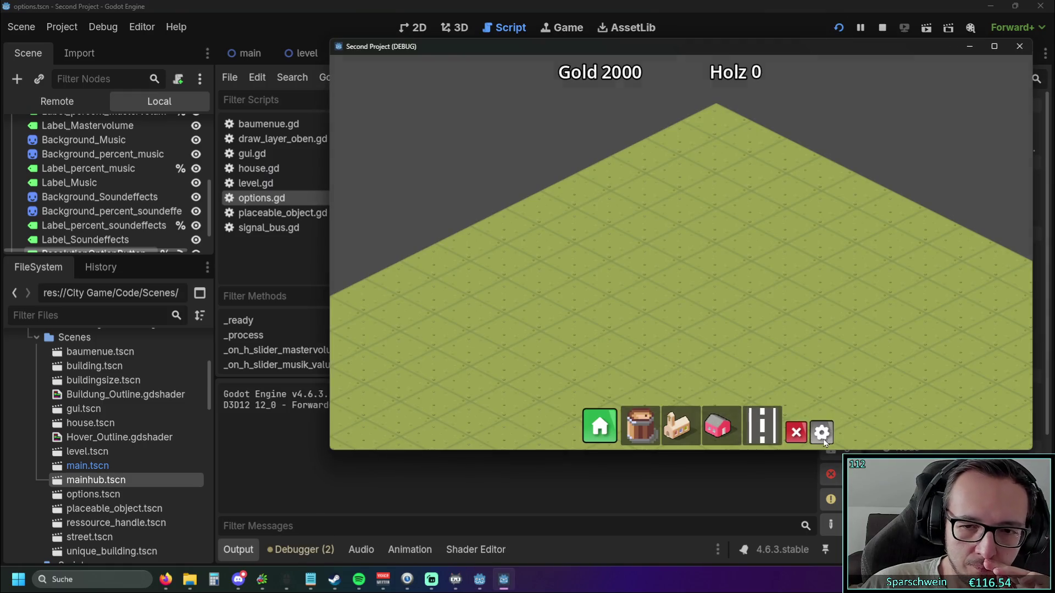
pyautogui.click(821, 432)
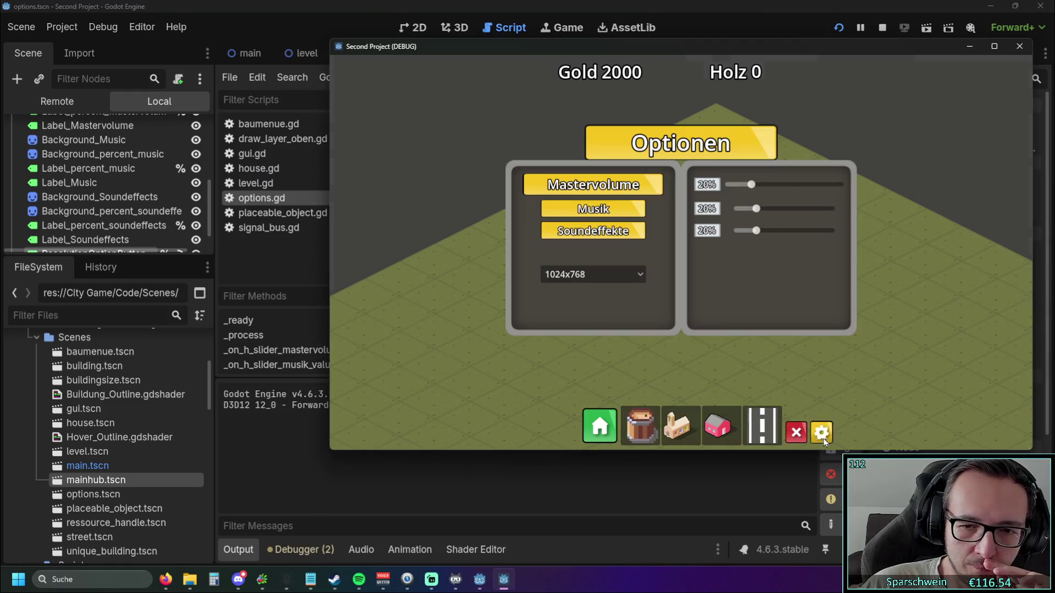
pyautogui.click(599, 278)
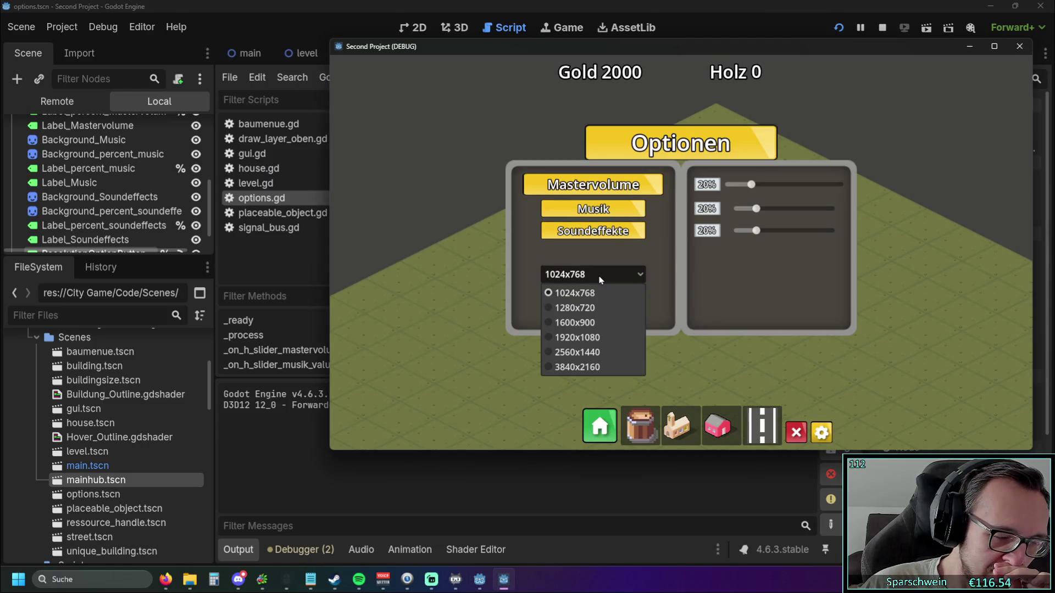
pyautogui.click(599, 281)
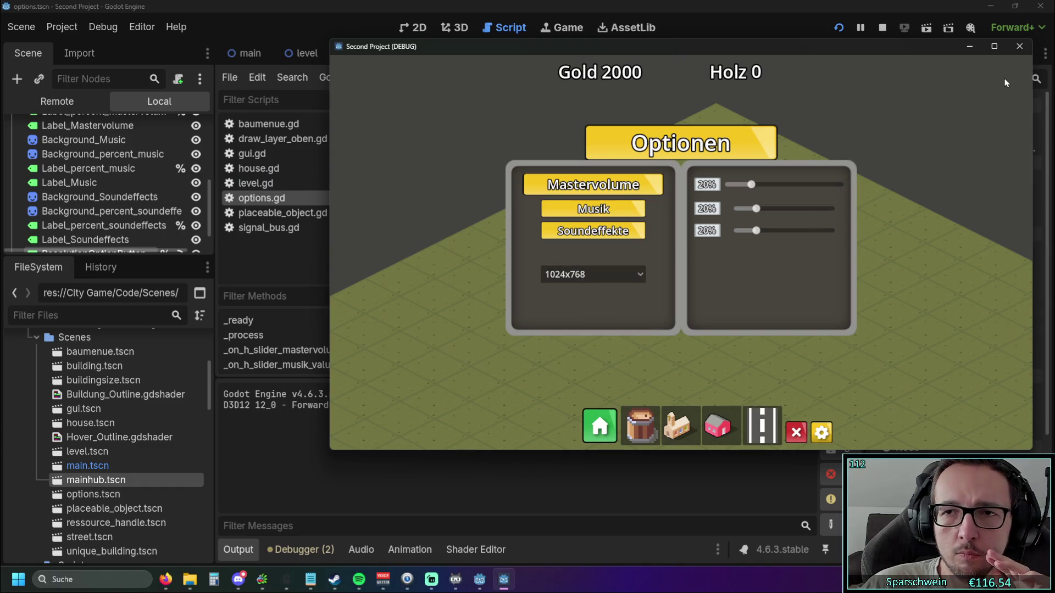
pyautogui.click(1019, 47)
pyautogui.click(769, 269)
pyautogui.scroll(-5, 741, 270)
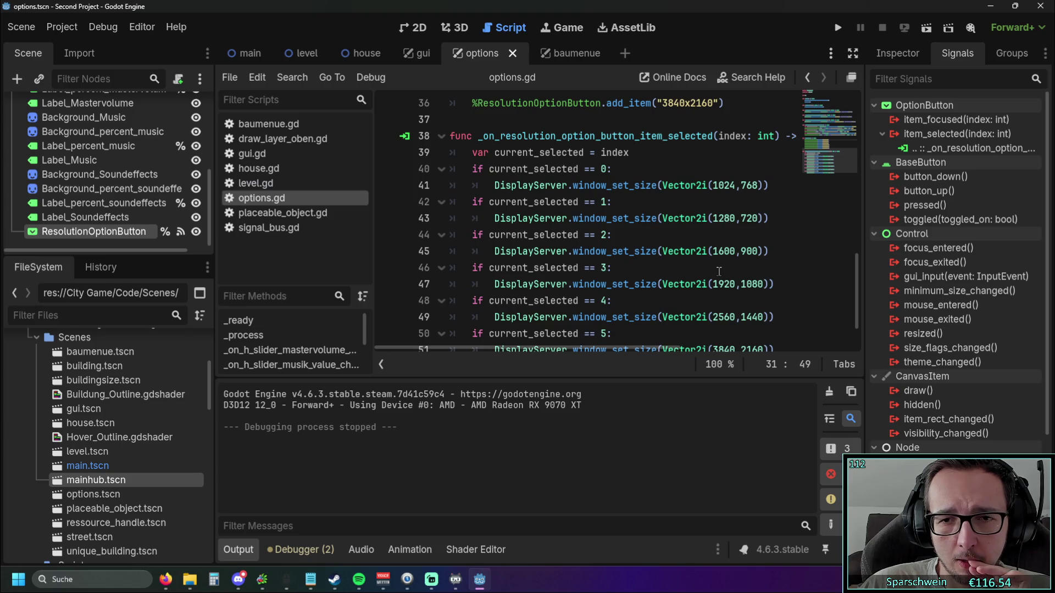
pyautogui.scroll(1, 718, 271)
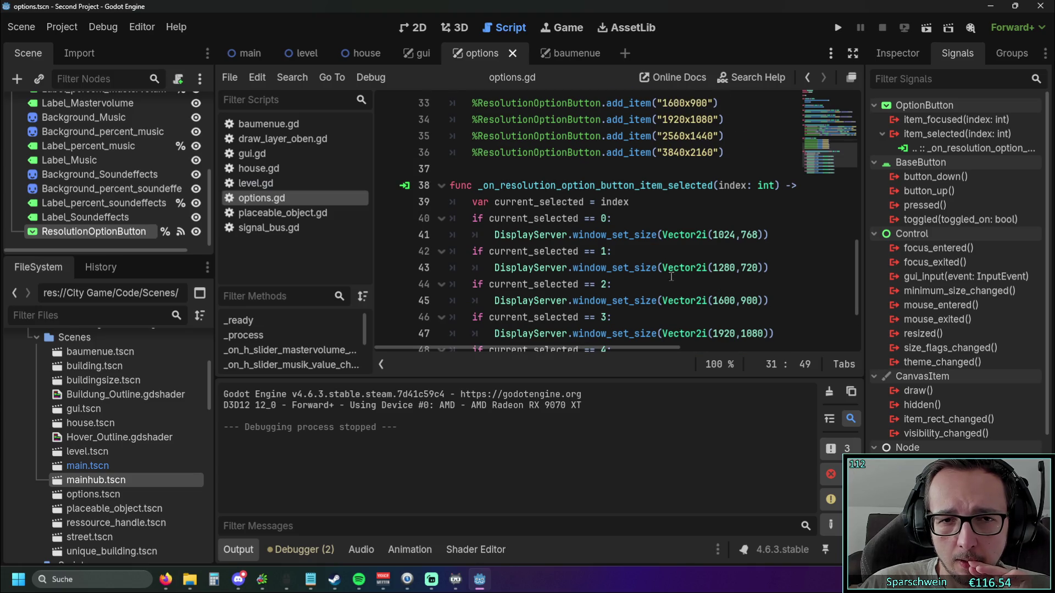
pyautogui.moveTo(491, 348)
pyautogui.mouseDown()
pyautogui.moveTo(550, 352)
pyautogui.moveTo(486, 349)
pyautogui.mouseUp()
pyautogui.scroll(2, 635, 303)
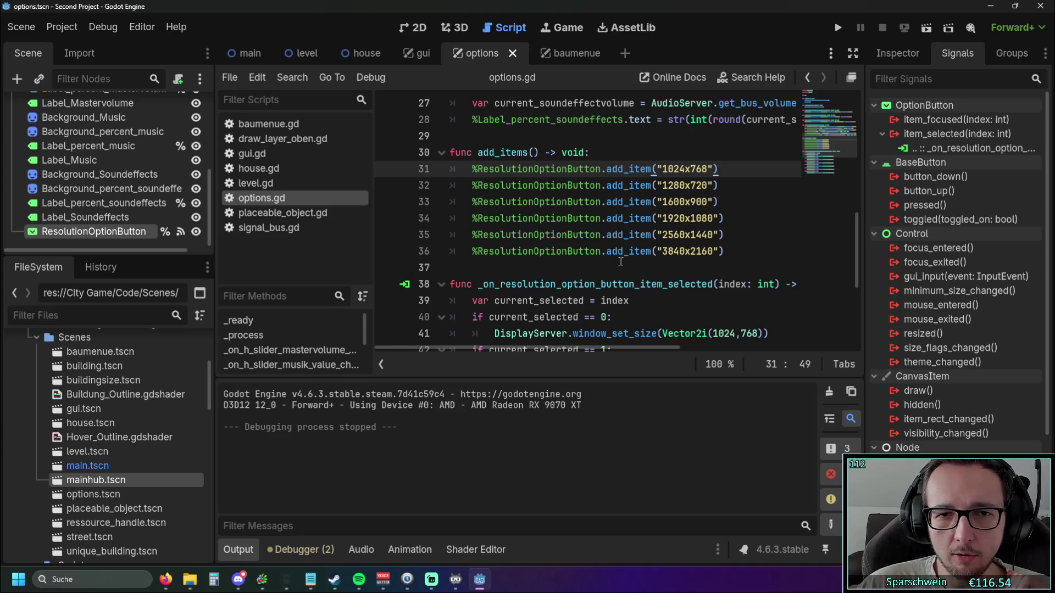
pyautogui.scroll(2, 620, 262)
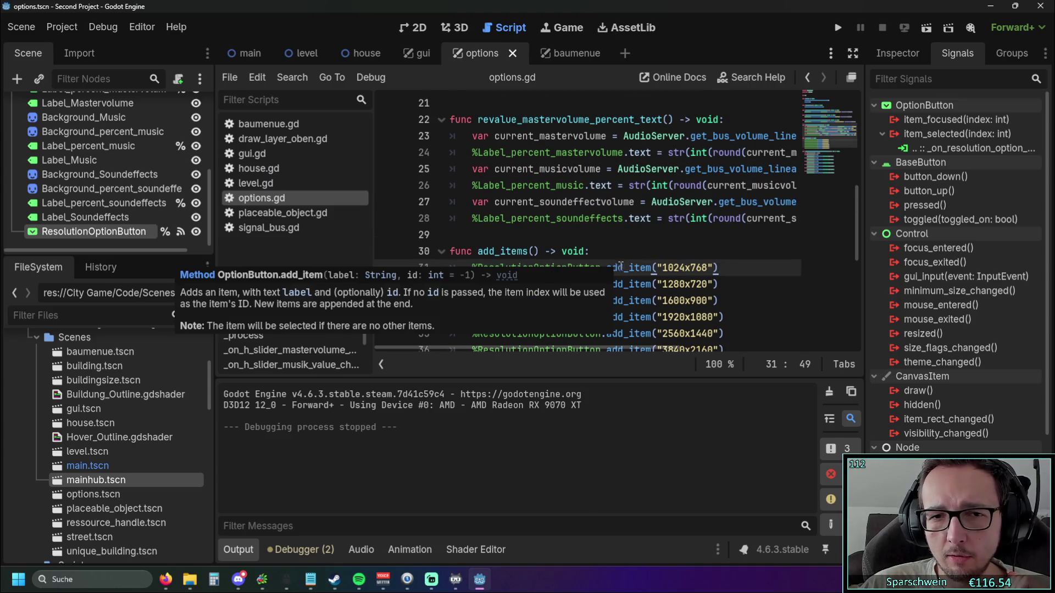
pyautogui.scroll(4, 632, 264)
pyautogui.scroll(2, 652, 267)
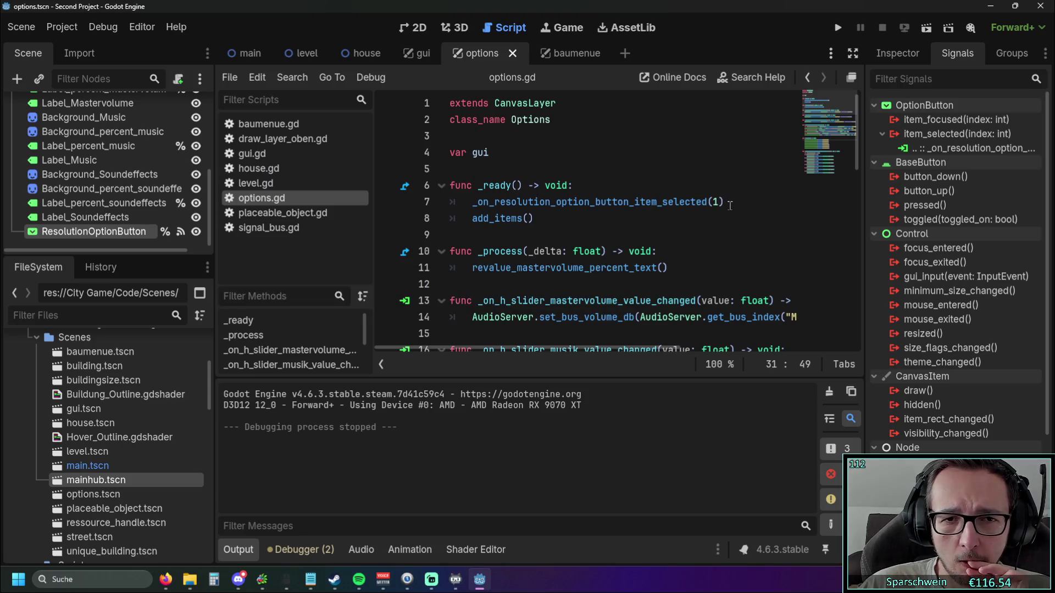
pyautogui.scroll(-3, 707, 234)
pyautogui.scroll(-1, 707, 235)
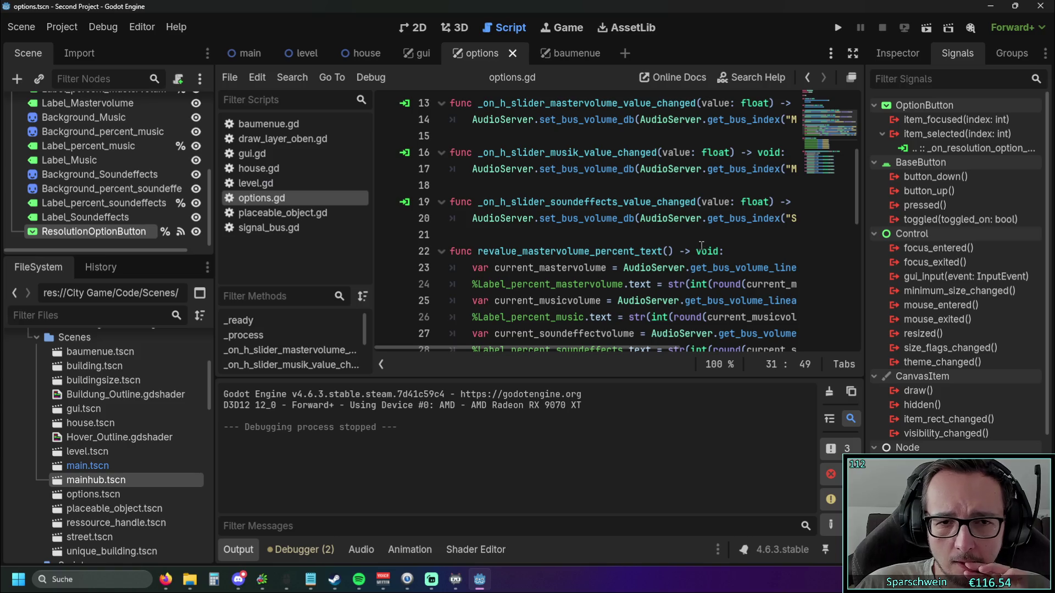
pyautogui.scroll(-3, 701, 245)
pyautogui.scroll(-3, 701, 246)
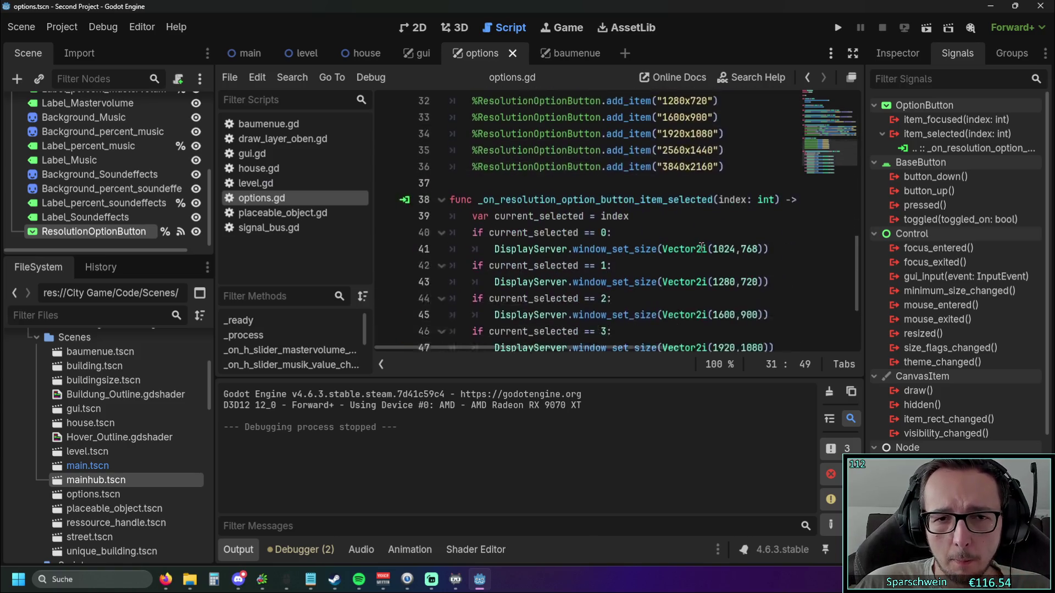
pyautogui.scroll(1, 627, 234)
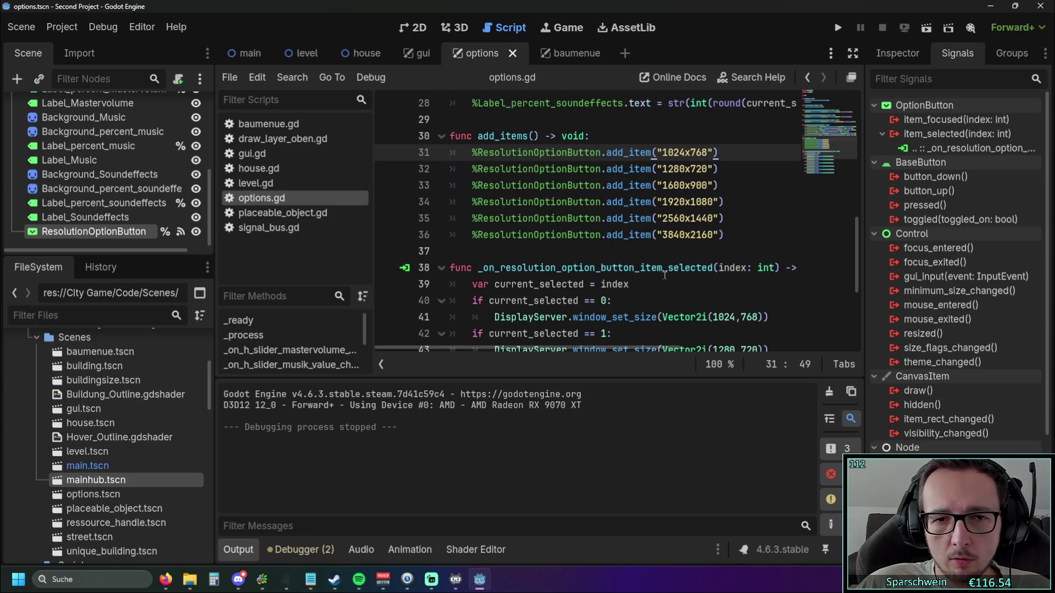
pyautogui.hscroll(3, 542, 349)
pyautogui.hscroll(-3, 533, 348)
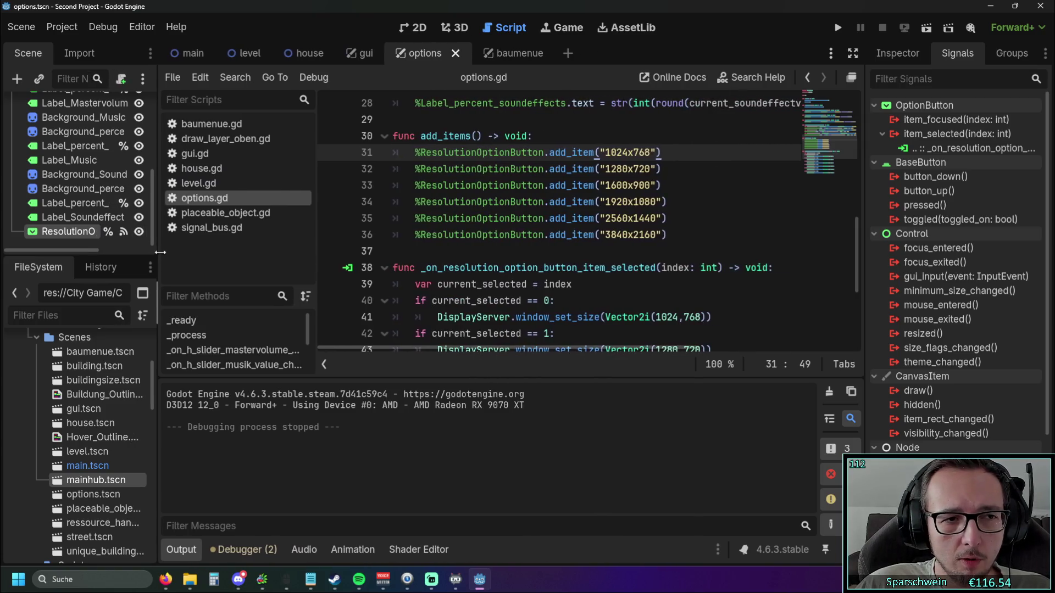
pyautogui.scroll(1, 529, 253)
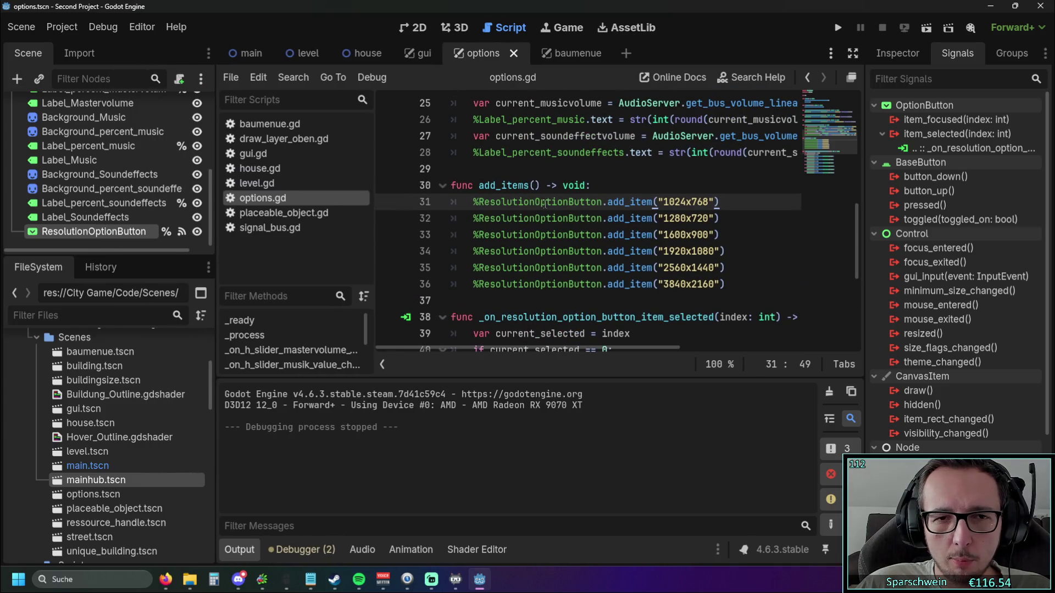